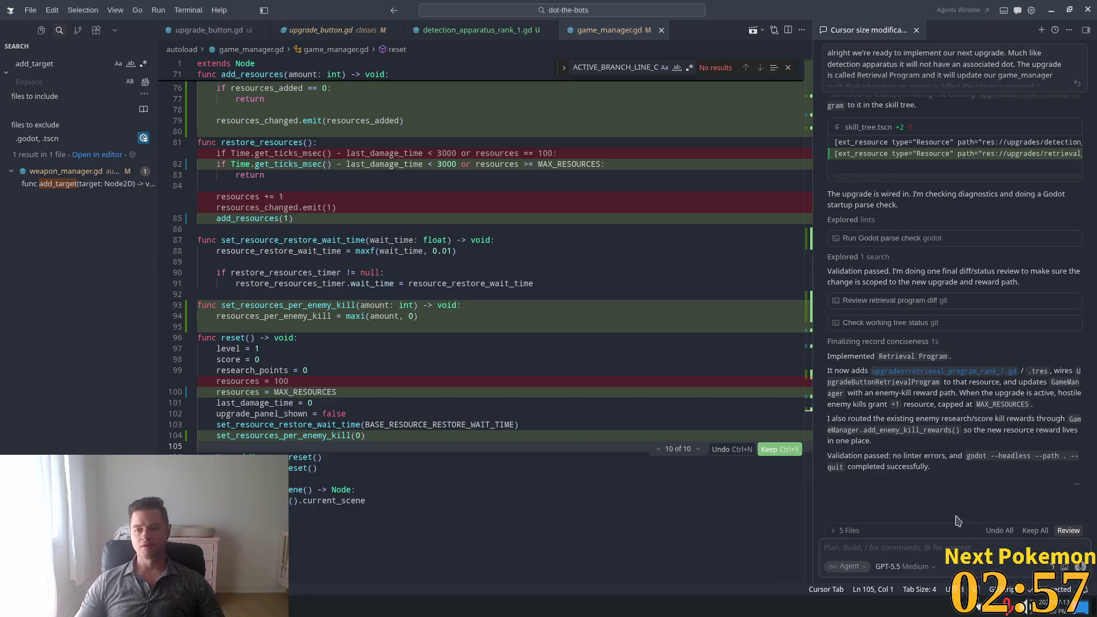
- Review the agent's Retrieval Program diffs and accept every pending change with Keep All
{"action": "scroll", "coordinate": [1002, 505], "scroll_direction": "up", "scroll_amount": 3}
{"action": "scroll", "coordinate": [1002, 505], "scroll_direction": "up", "scroll_amount": 3}
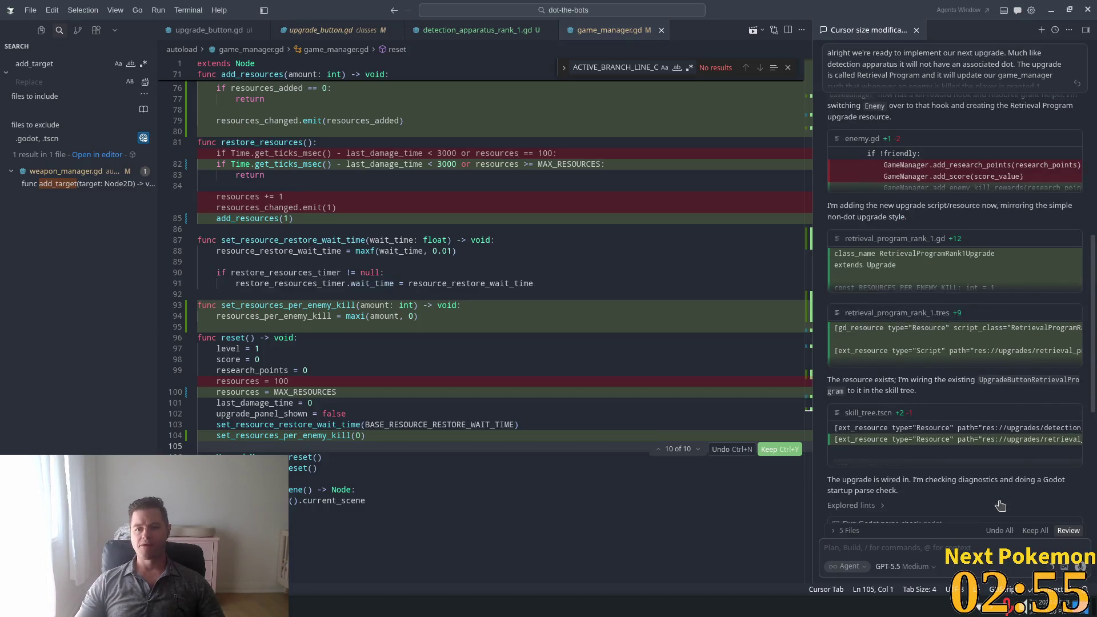
{"action": "scroll", "coordinate": [992, 505], "scroll_direction": "up", "scroll_amount": 2}
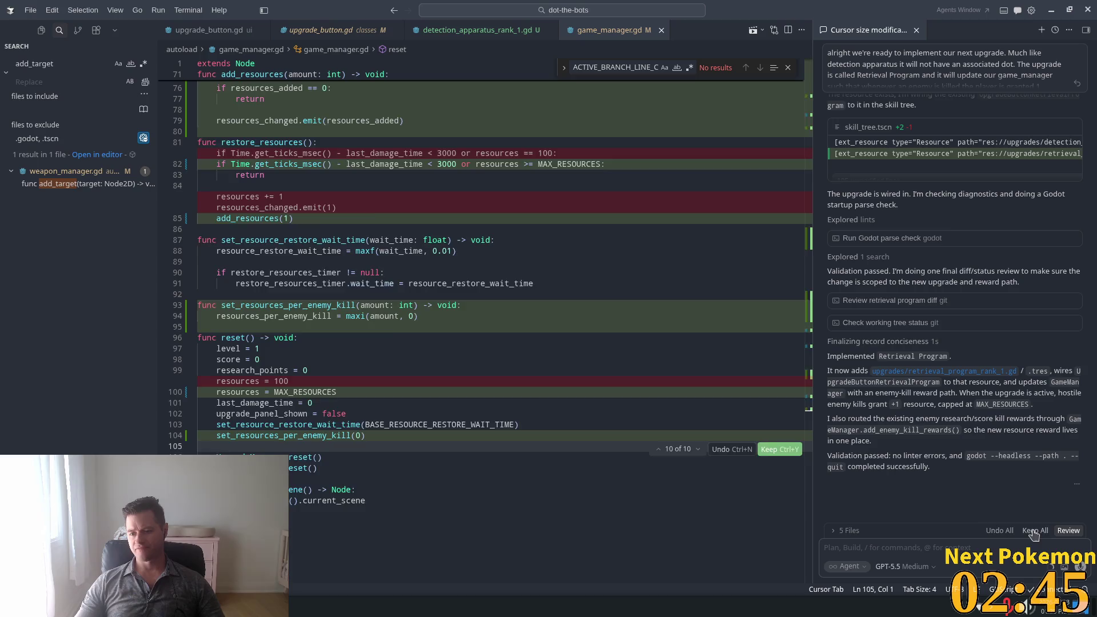
{"action": "left_click", "coordinate": [1036, 530]}
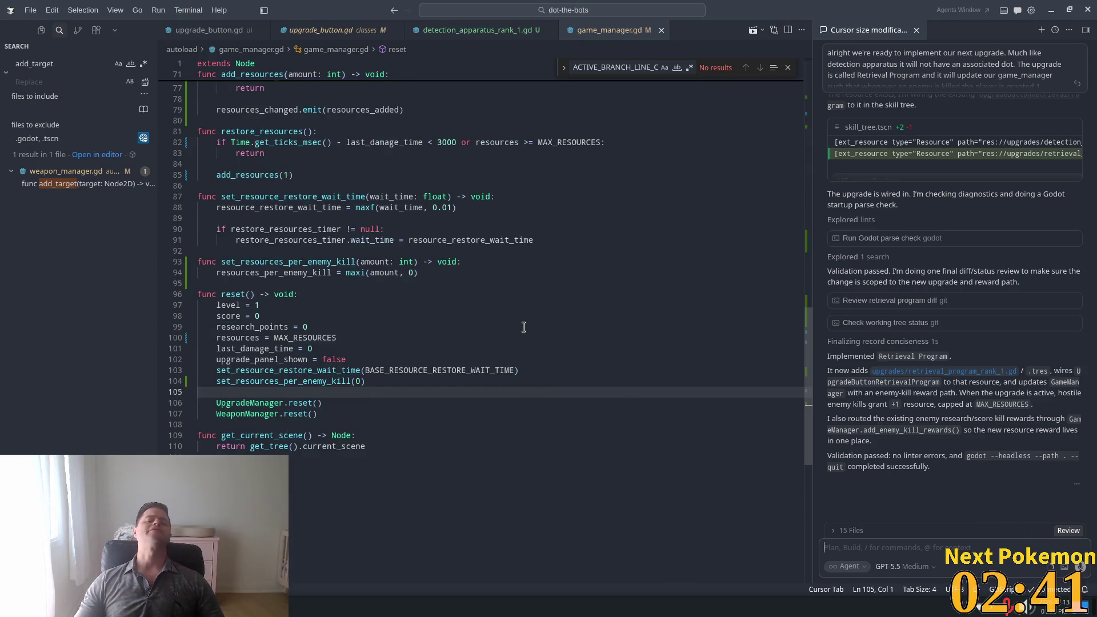
- Reload the externally modified skill tree scene from disk in Godot and run DoT The Bots
{"action": "key", "text": "alt+Tab"}
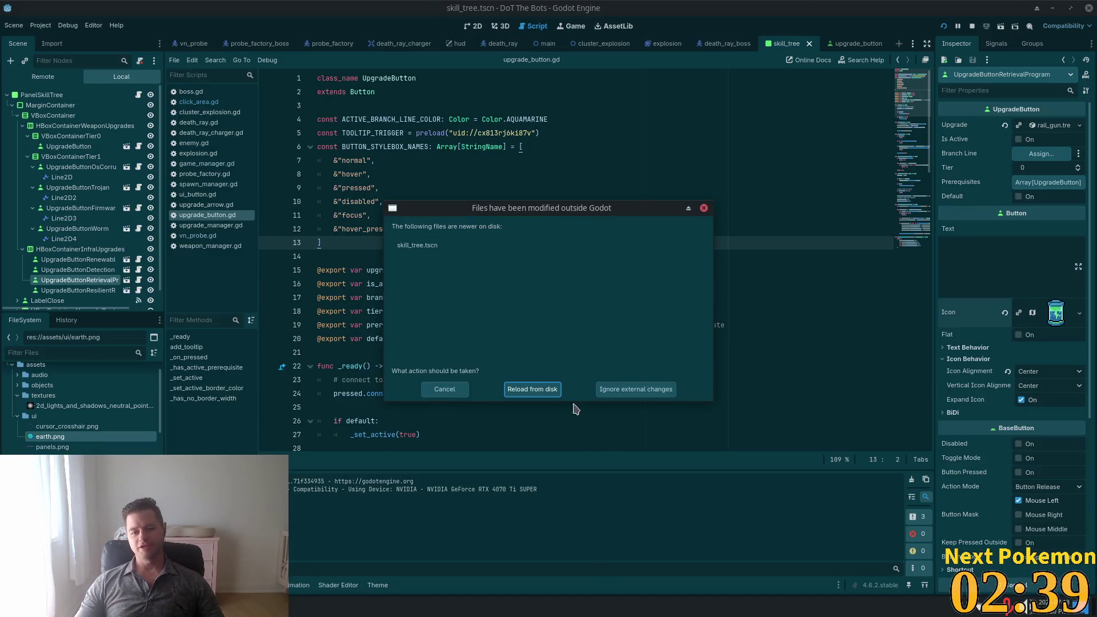
{"action": "left_click", "coordinate": [534, 391]}
{"action": "left_click", "coordinate": [944, 27]}
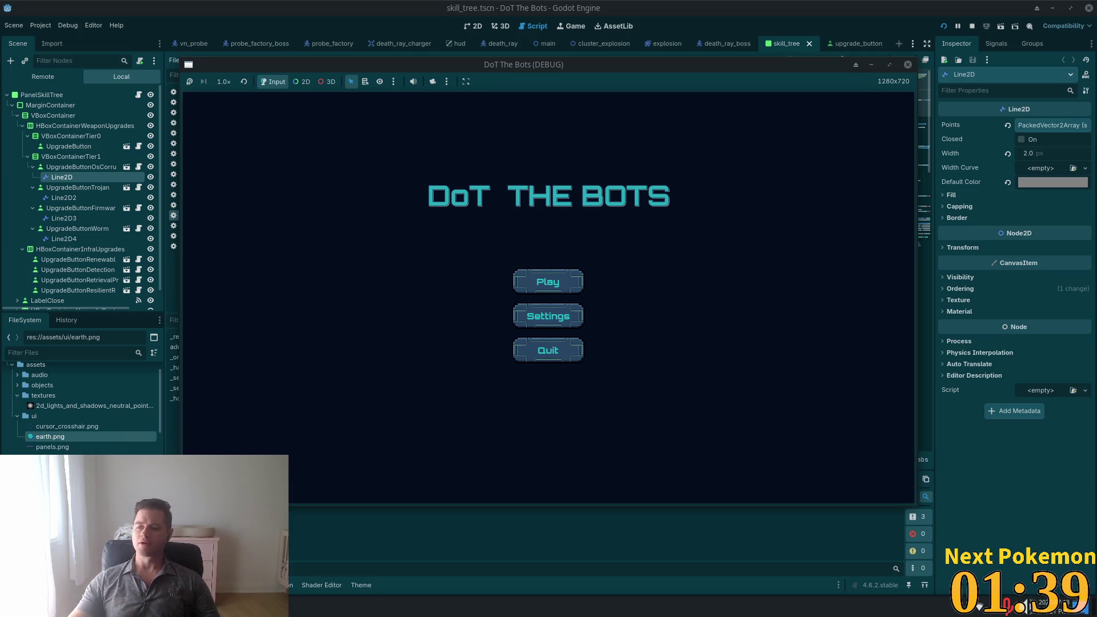
- Start a new game with Play on the DoT The Bots title menu
{"action": "left_click", "coordinate": [558, 282]}
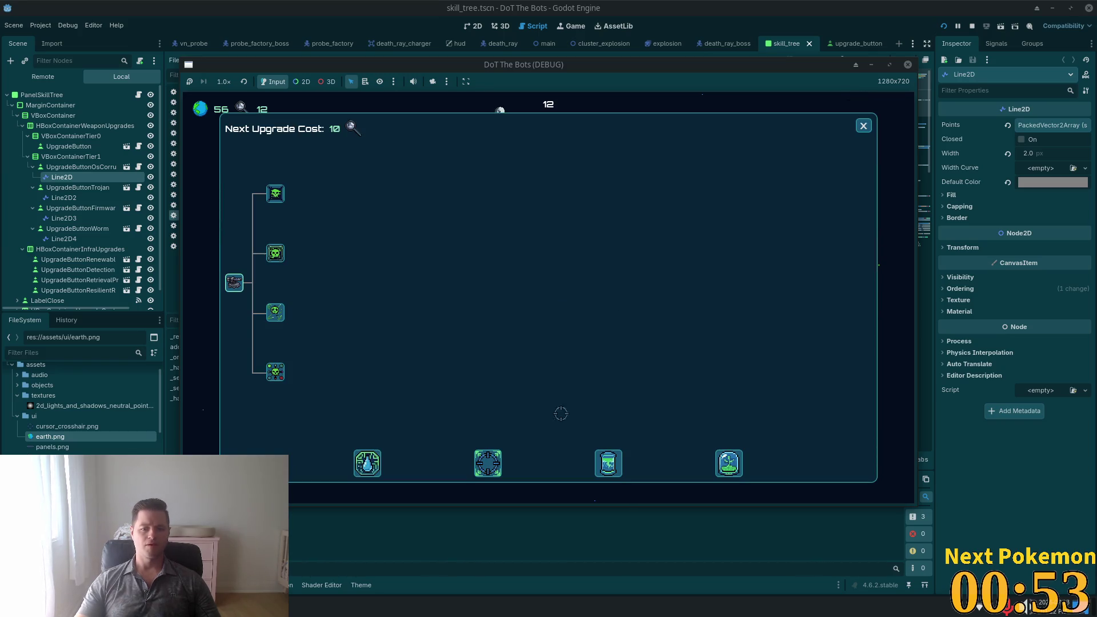
- Read the Retrieval Program tooltip, then buy the Trojan upgrade, raising Next Upgrade Cost to 40
{"action": "mouse_move", "coordinate": [608, 464]}
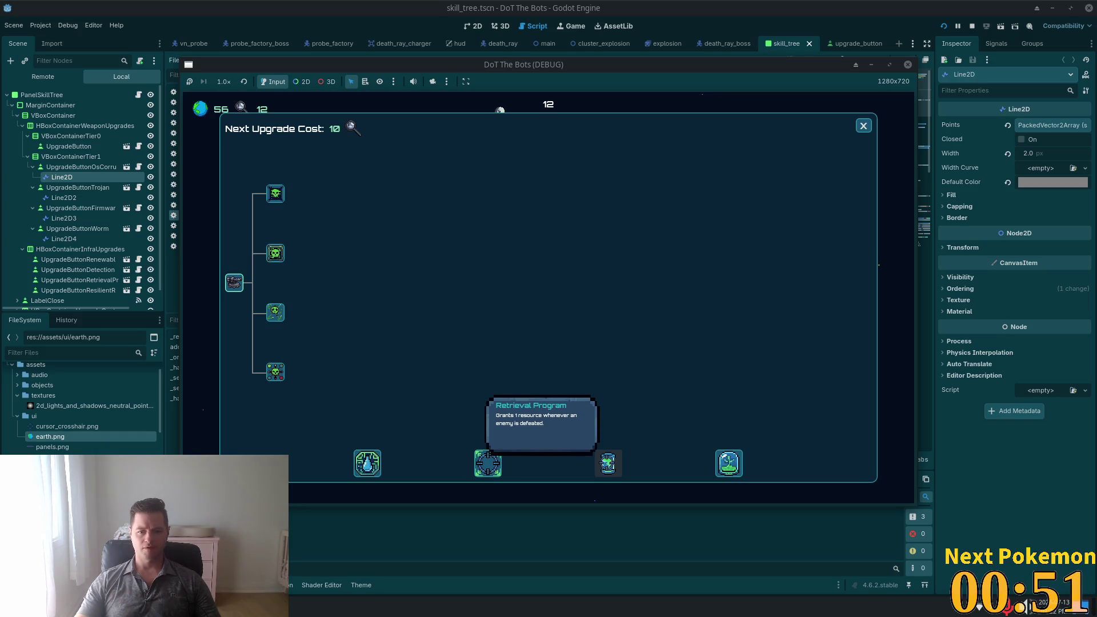
{"action": "left_click", "coordinate": [863, 125]}
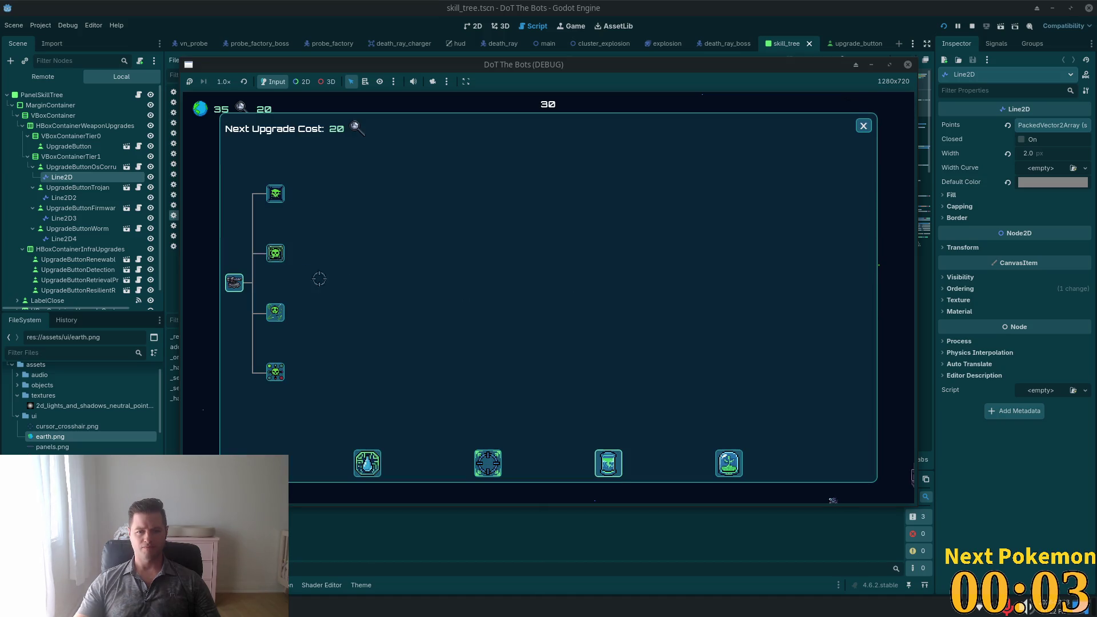
{"action": "left_click", "coordinate": [275, 253]}
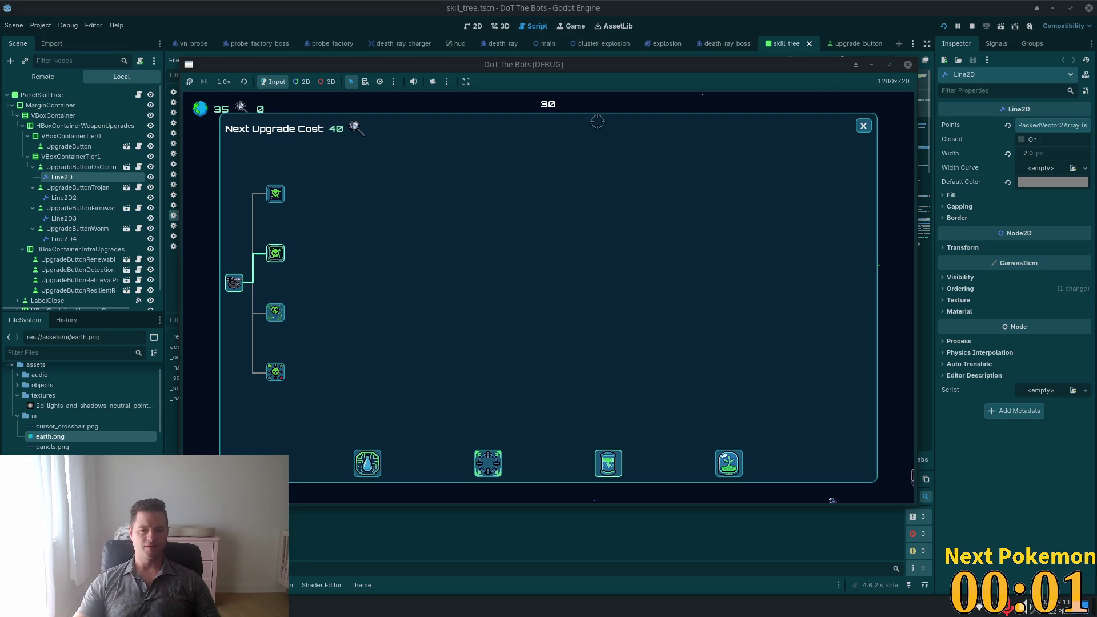
- Close the skill tree, resume play and shoot two enemy bots, one near Earth
{"action": "left_click", "coordinate": [863, 126]}
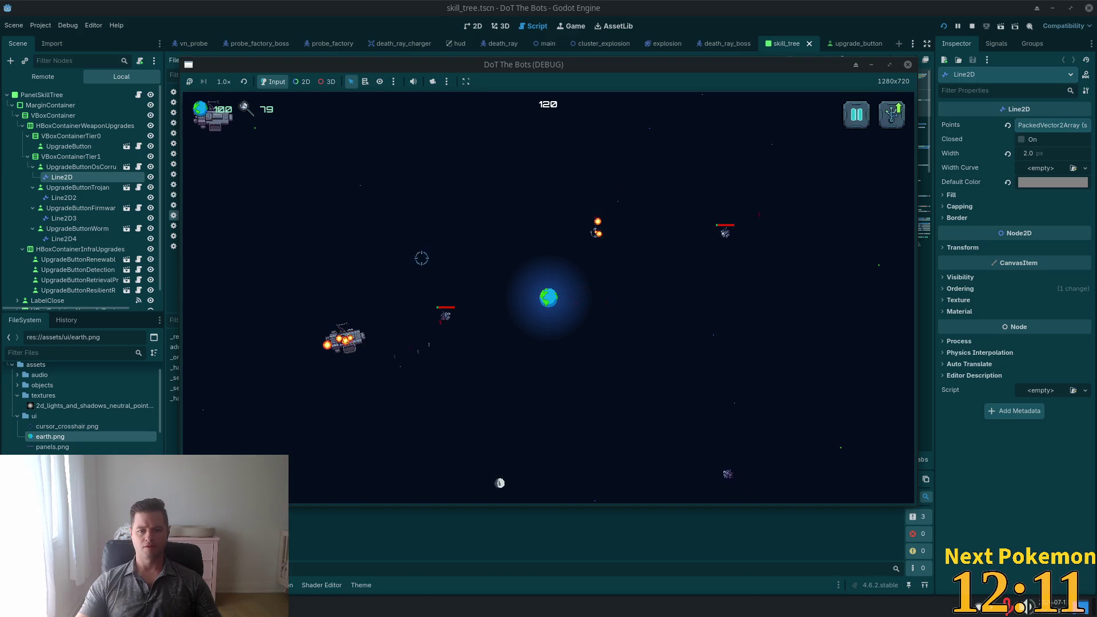
{"action": "mouse_move", "coordinate": [223, 112]}
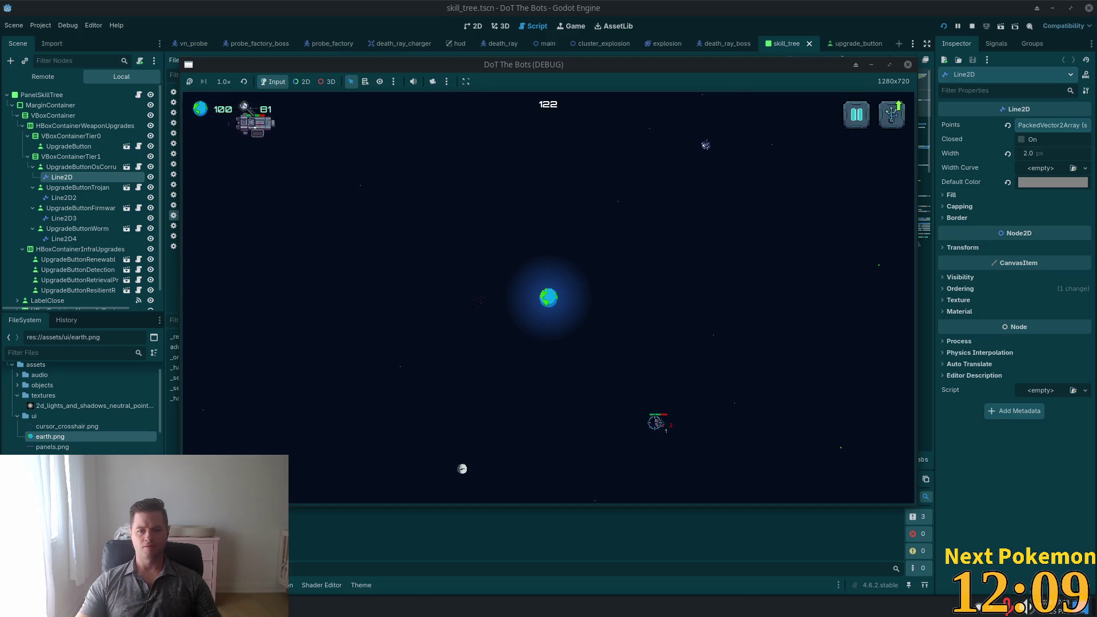
{"action": "left_click", "coordinate": [662, 189]}
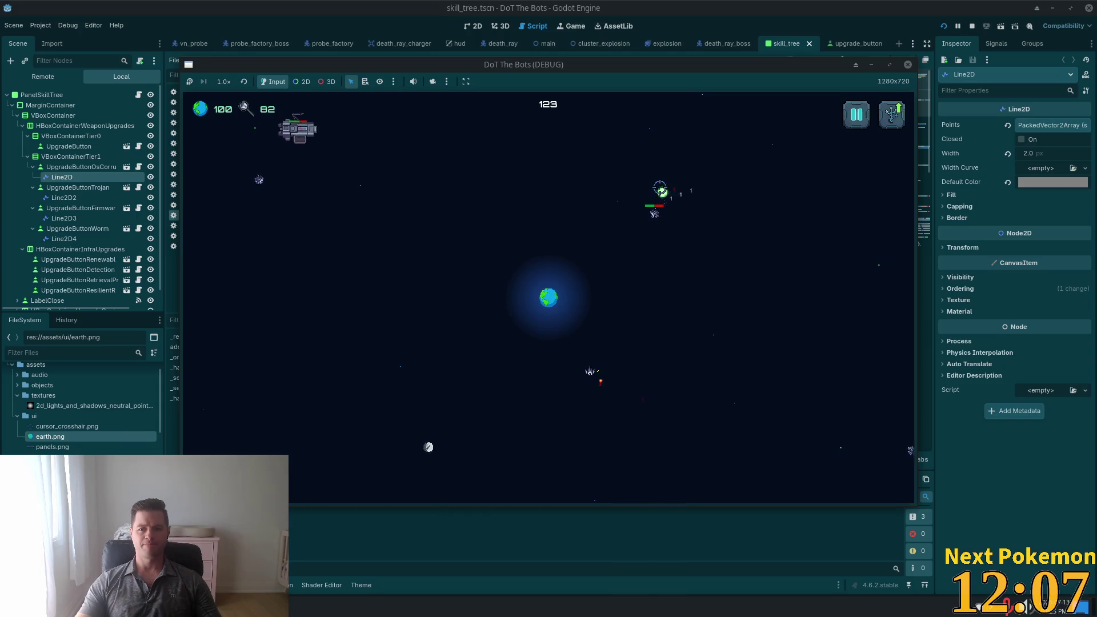
{"action": "left_click", "coordinate": [809, 426]}
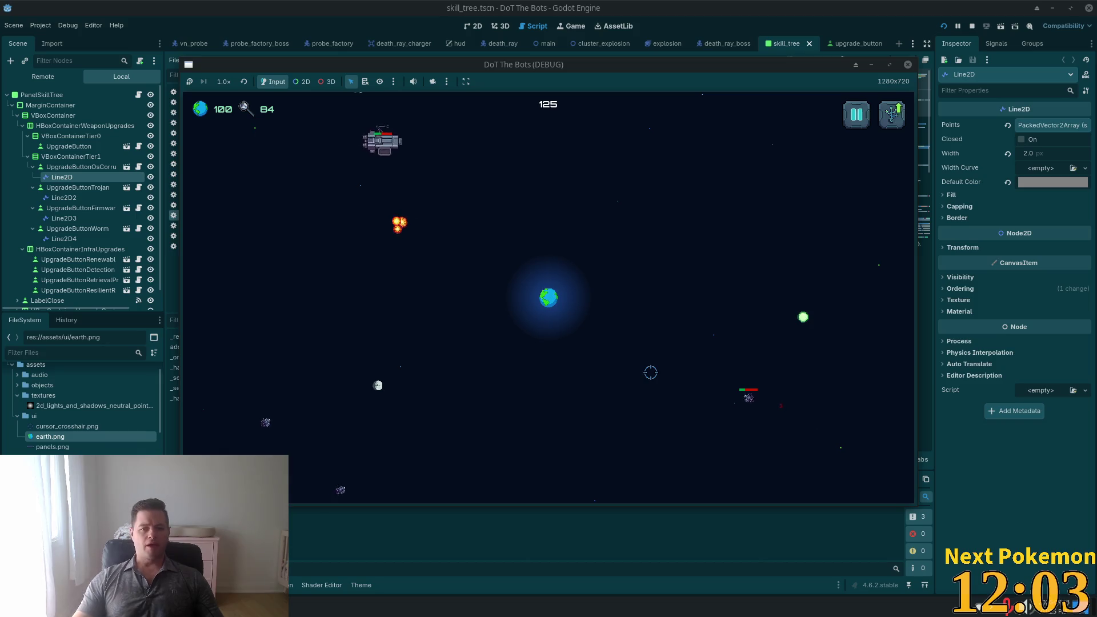
- Glance at the skill tree and pause settings, then quit the session to the title screen
{"action": "key", "text": "Tab"}
{"action": "key", "text": "Tab"}
{"action": "key", "text": "Escape"}
{"action": "left_click", "coordinate": [557, 311]}
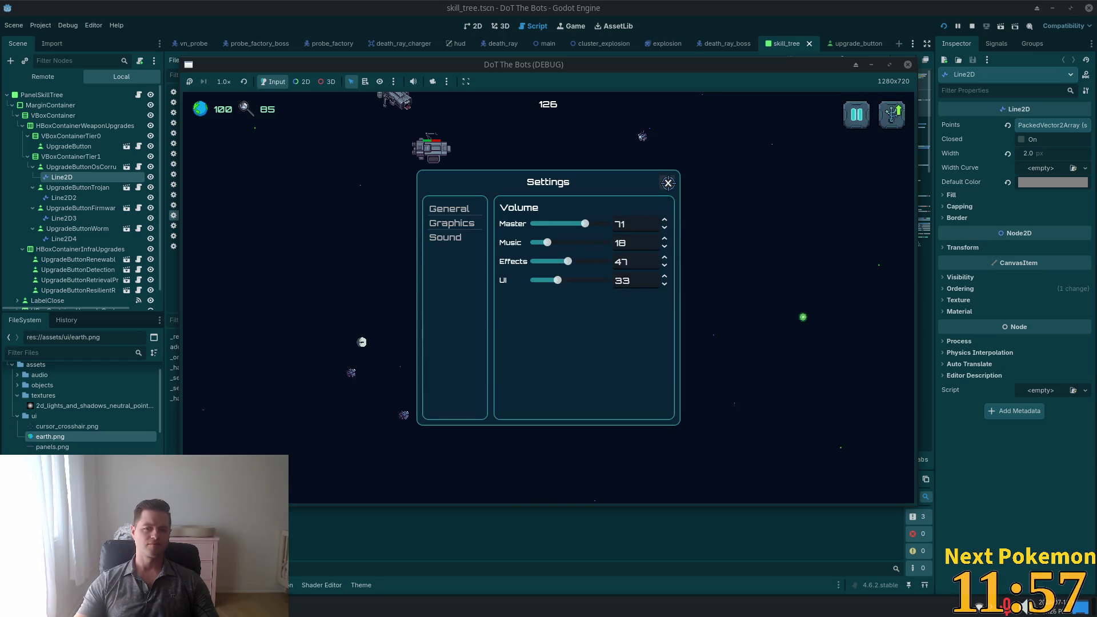
{"action": "left_click", "coordinate": [669, 183]}
{"action": "key", "text": "Tab"}
{"action": "key", "text": "Tab"}
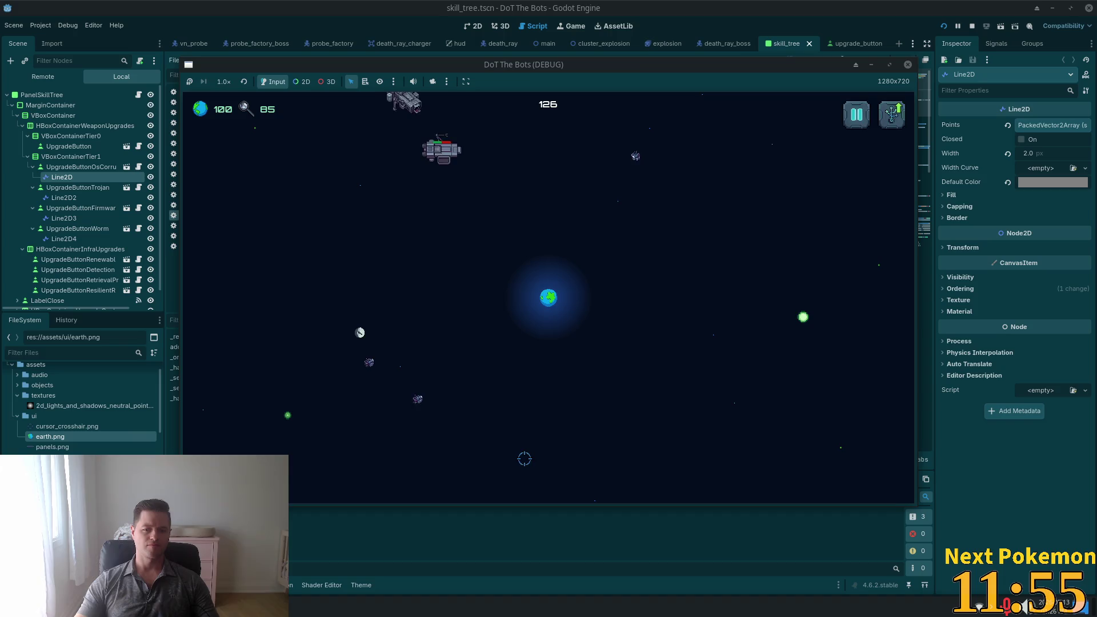
{"action": "key", "text": "Escape"}
{"action": "left_click", "coordinate": [554, 300]}
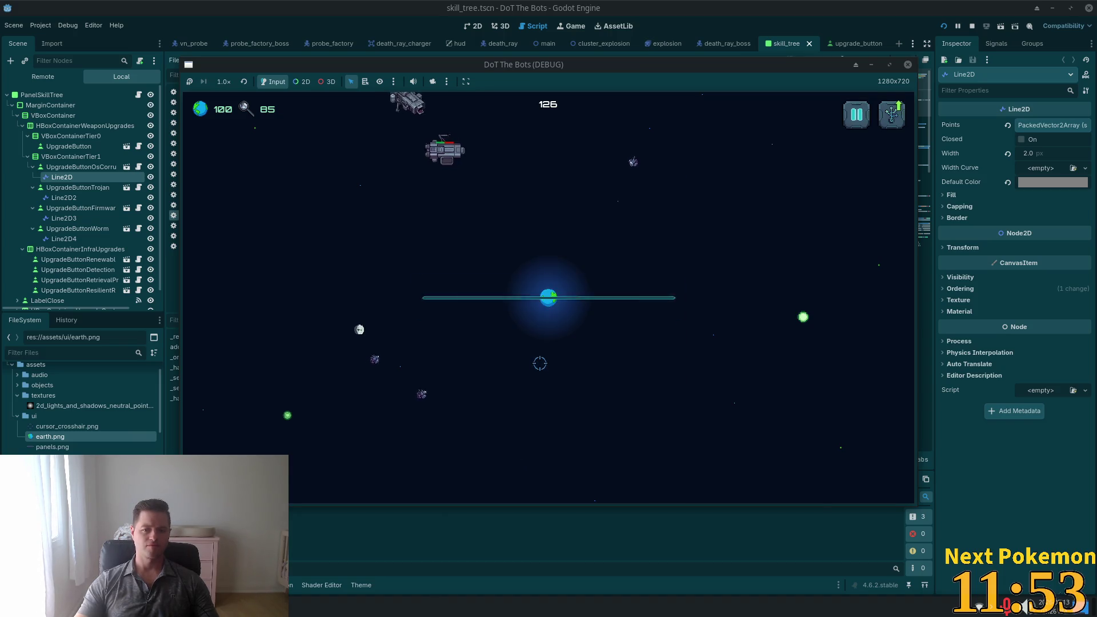
{"action": "key", "text": "Escape"}
{"action": "key", "text": "Escape"}
{"action": "left_click", "coordinate": [546, 342]}
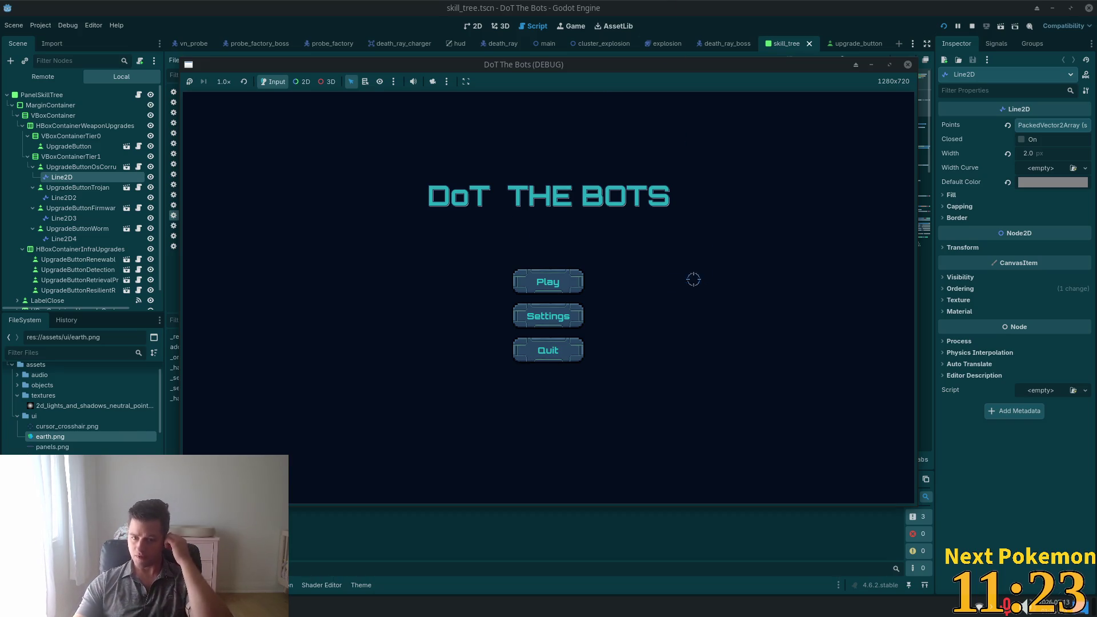
- Check the volume settings a few times, then start a fresh game with Play
{"action": "left_click", "coordinate": [574, 319]}
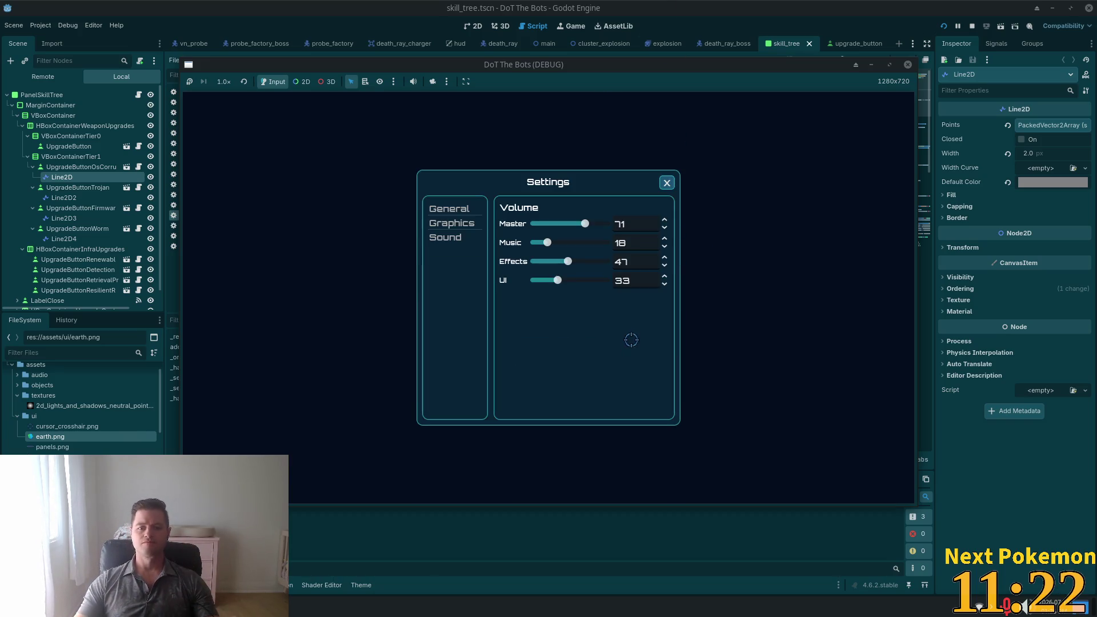
{"action": "left_click", "coordinate": [667, 184]}
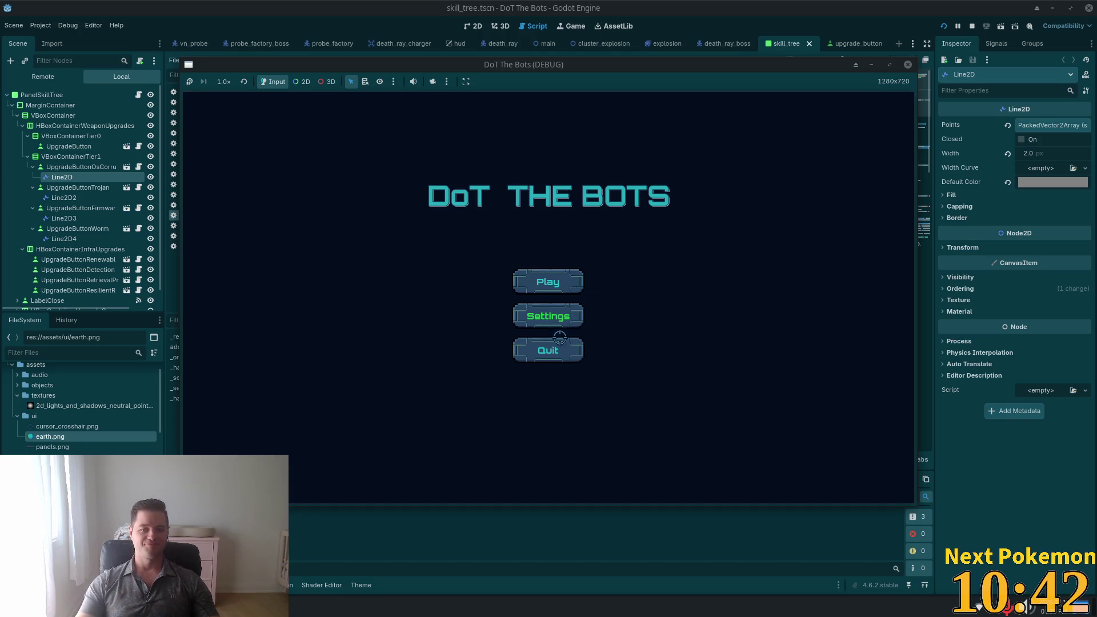
{"action": "left_click", "coordinate": [561, 314]}
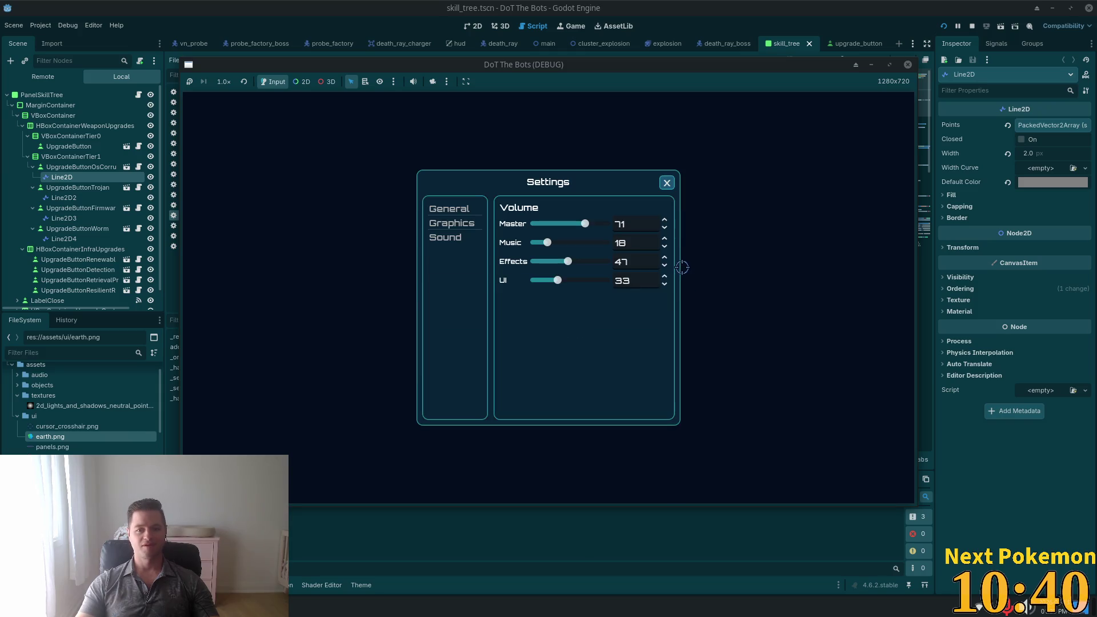
{"action": "left_click", "coordinate": [667, 183]}
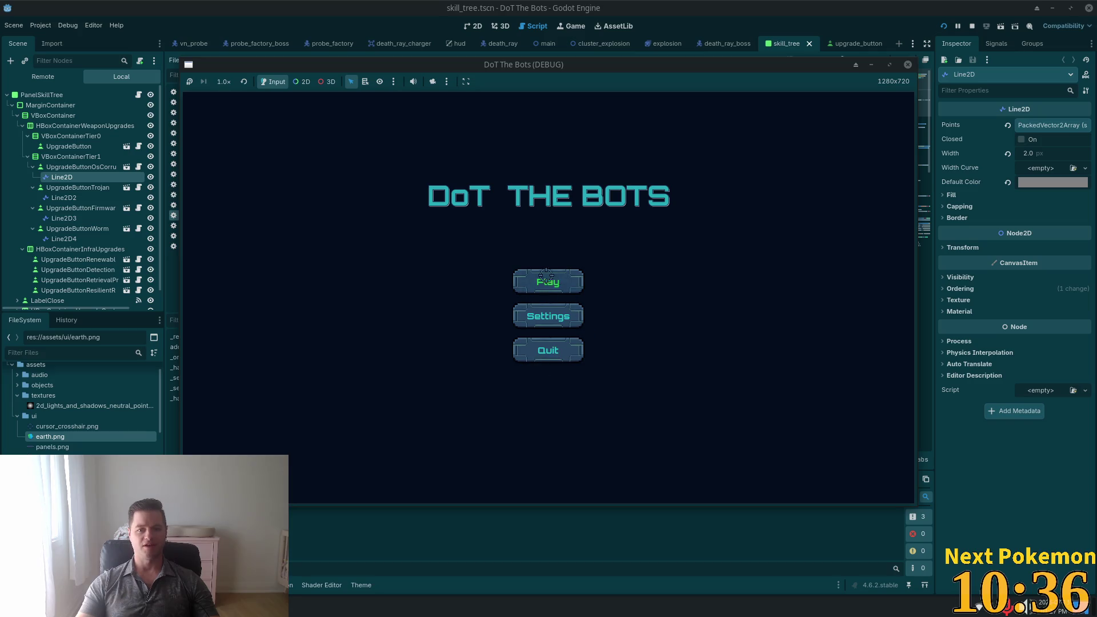
{"action": "left_click", "coordinate": [553, 317]}
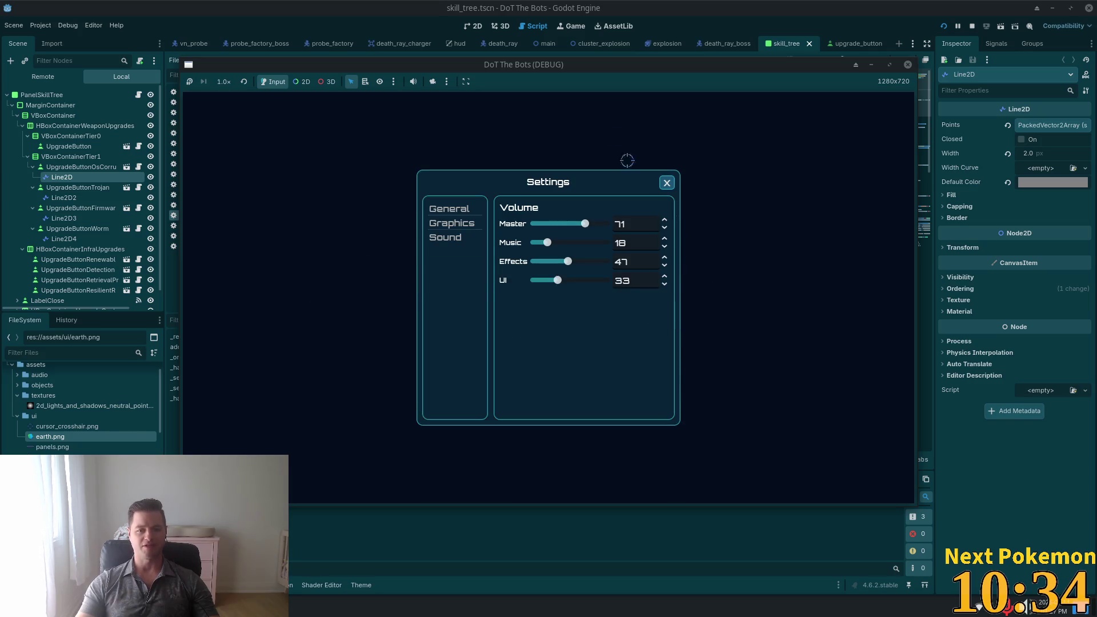
{"action": "left_click", "coordinate": [666, 182]}
{"action": "left_click", "coordinate": [549, 281]}
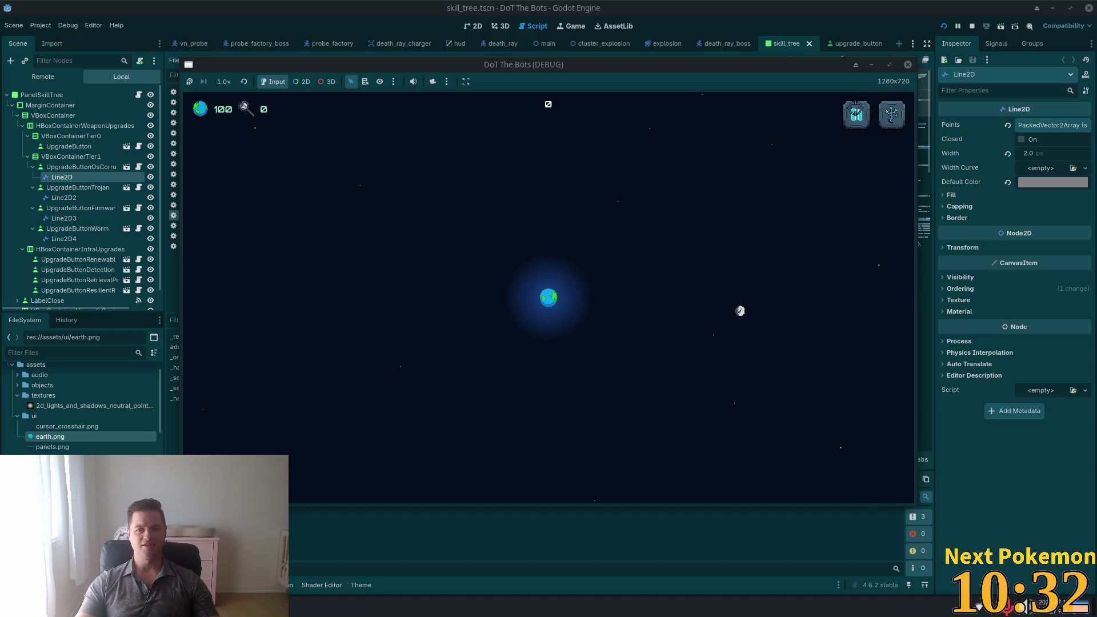
{"action": "mouse_move", "coordinate": [244, 105]}
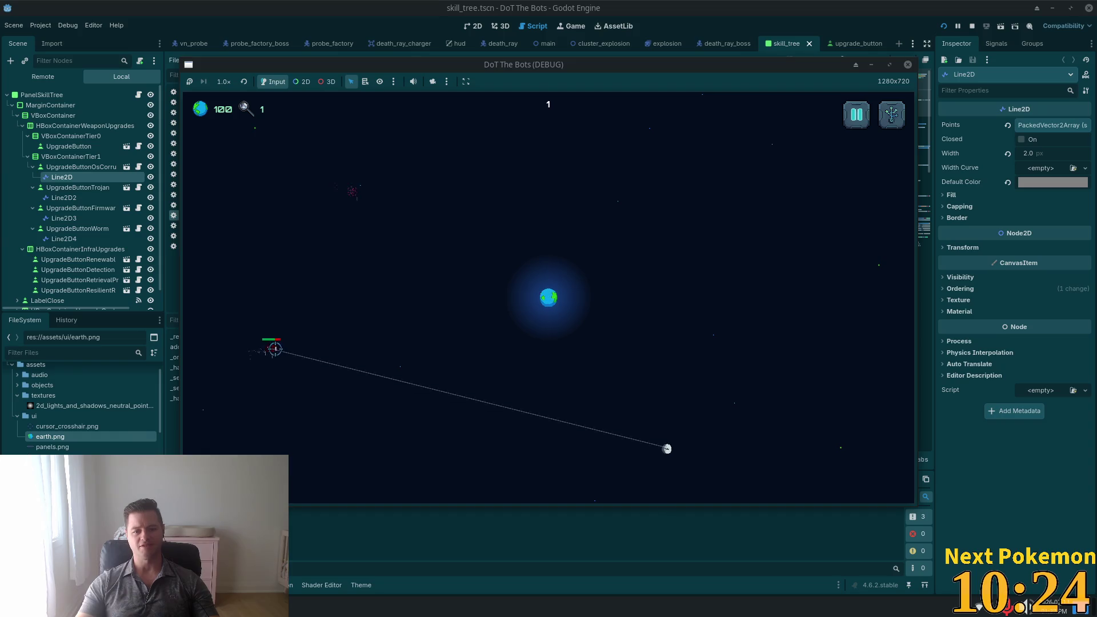
- In dtb_todo, add a TODO entry 'Remove artificial pixelation from button and tooltip borders' and save
{"action": "key", "text": "alt+Tab"}
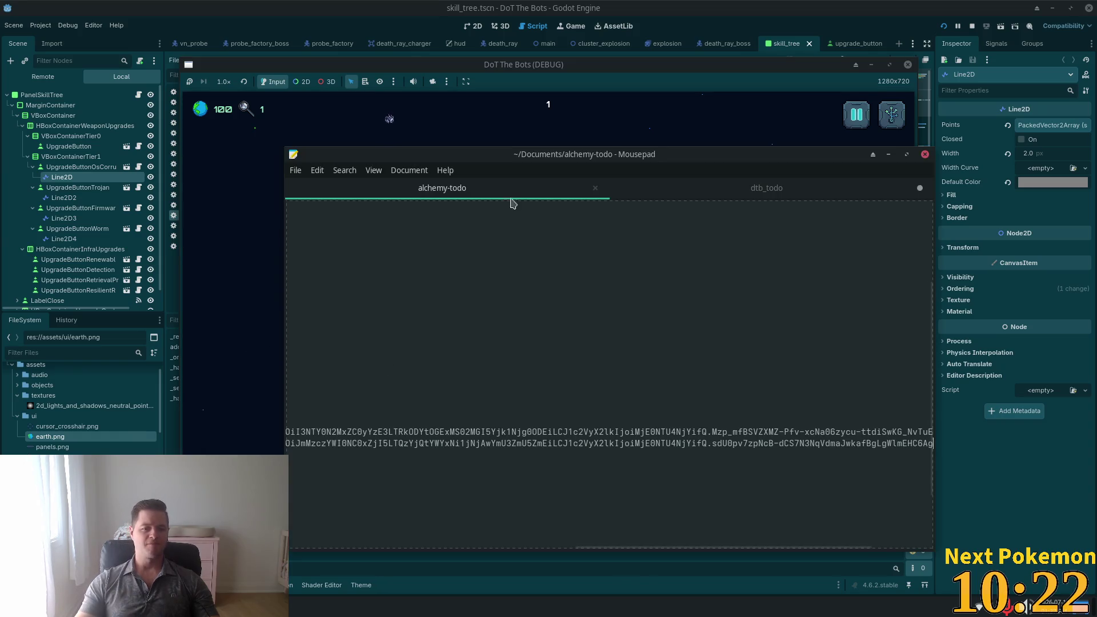
{"action": "key", "text": "ctrl+Page_Down"}
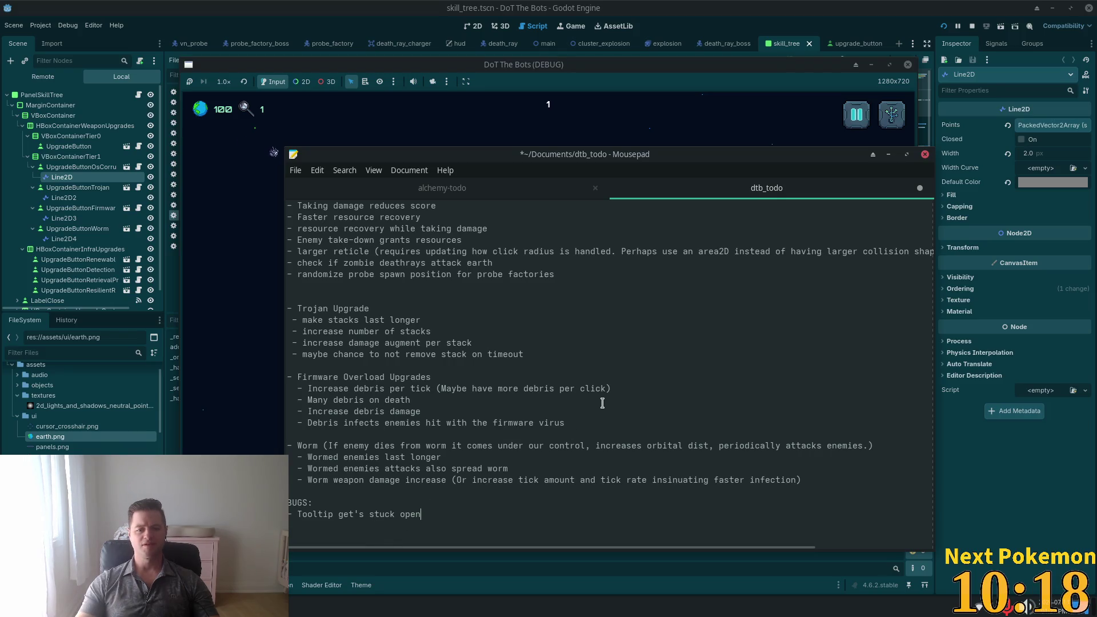
{"action": "key", "text": "Return"}
{"action": "key", "text": "Return"}
{"action": "type", "text": "TODO"}
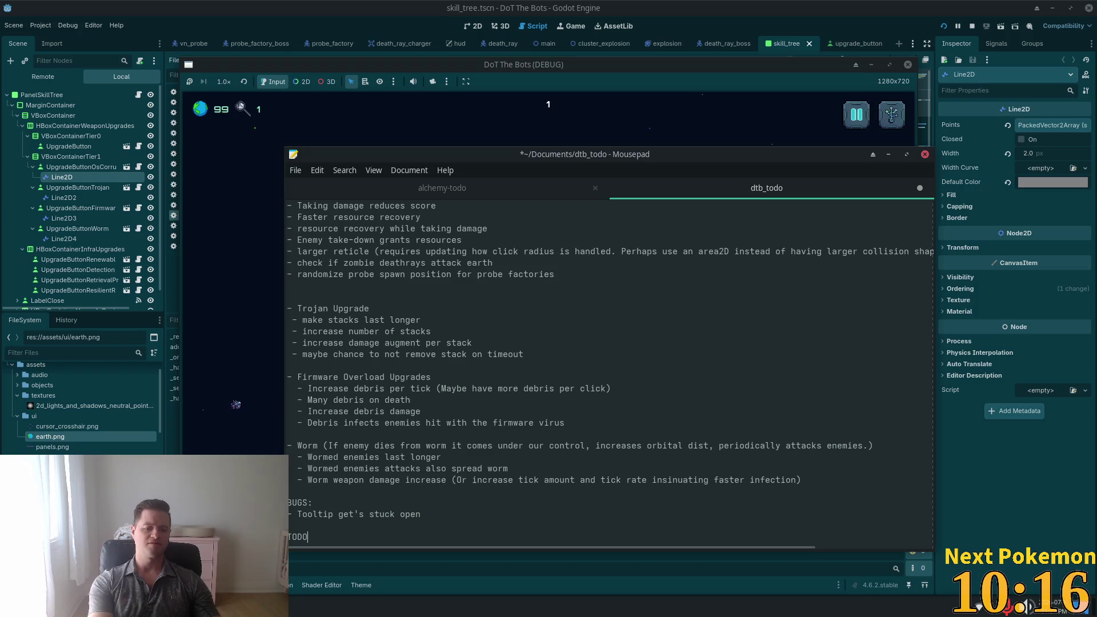
{"action": "type", "text": ":"}
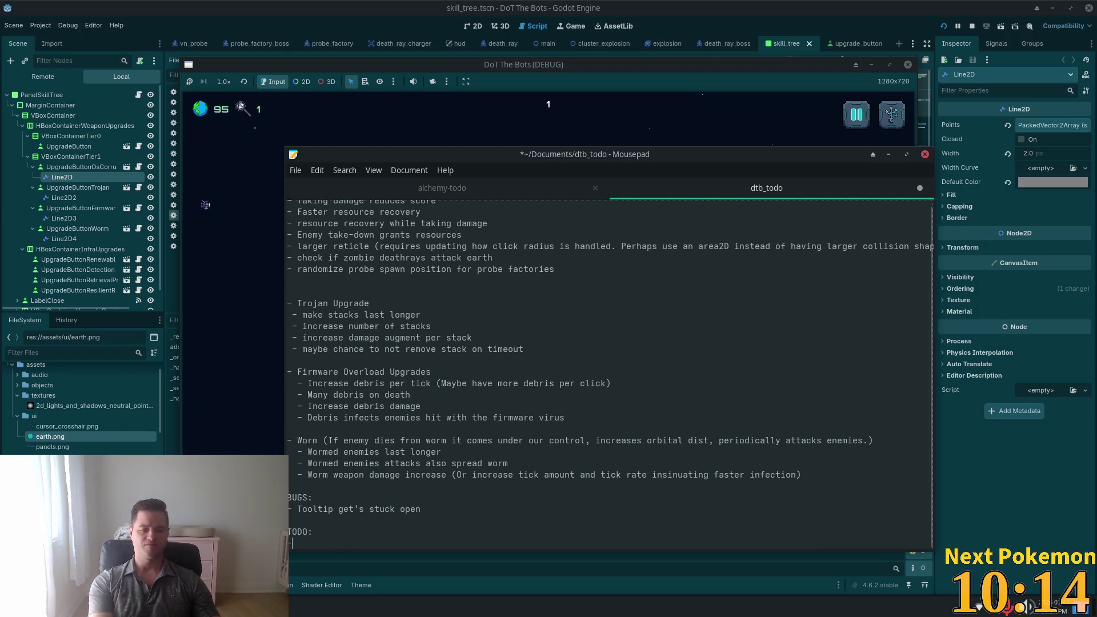
{"action": "key", "text": "BackSpace"}
{"action": "type", "text": "Remove"}
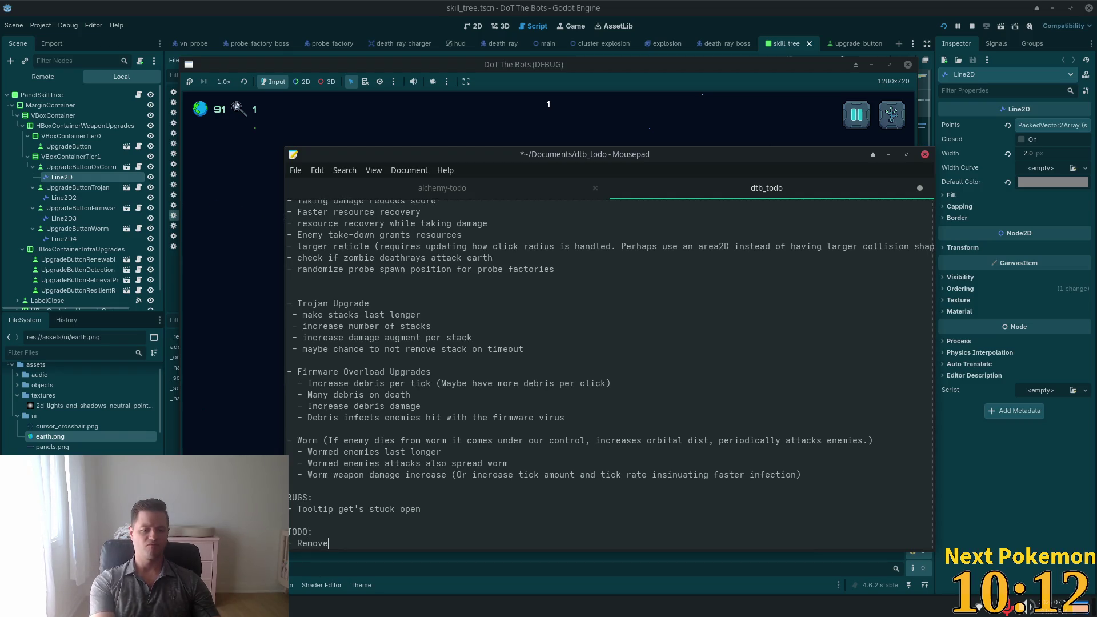
{"action": "type", "text": " pixelation f"}
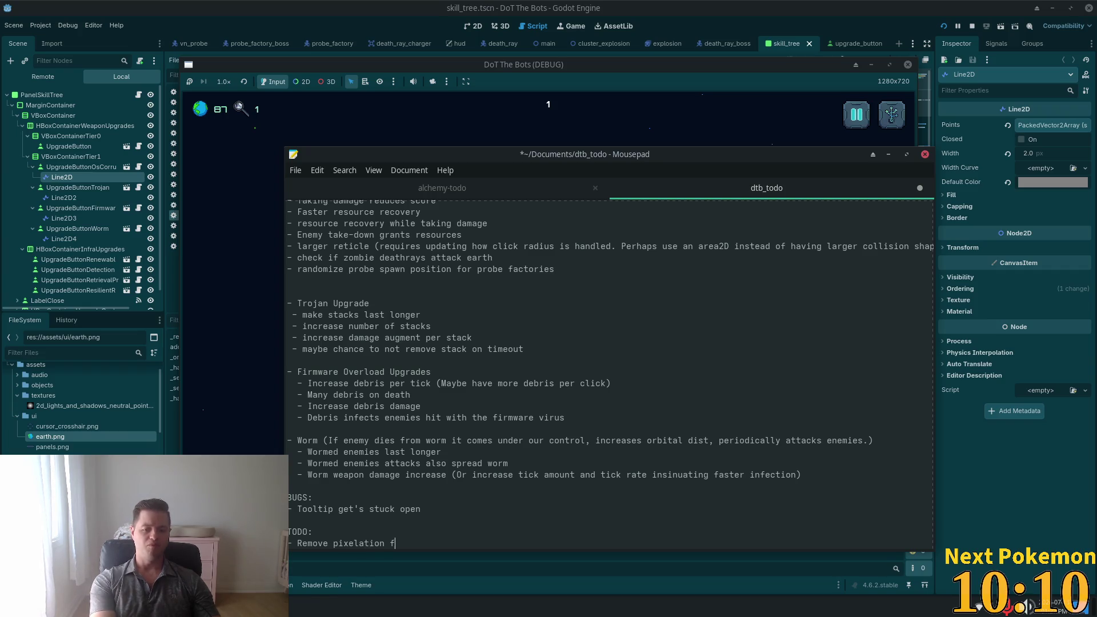
{"action": "type", "text": "rom"}
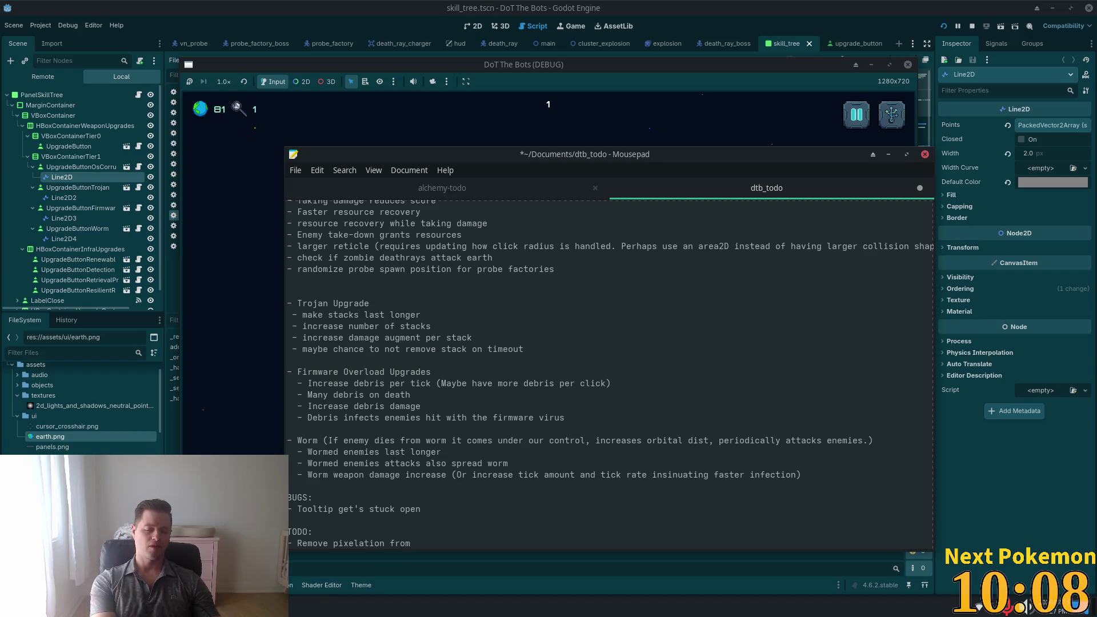
{"action": "type", "text": " button and too"}
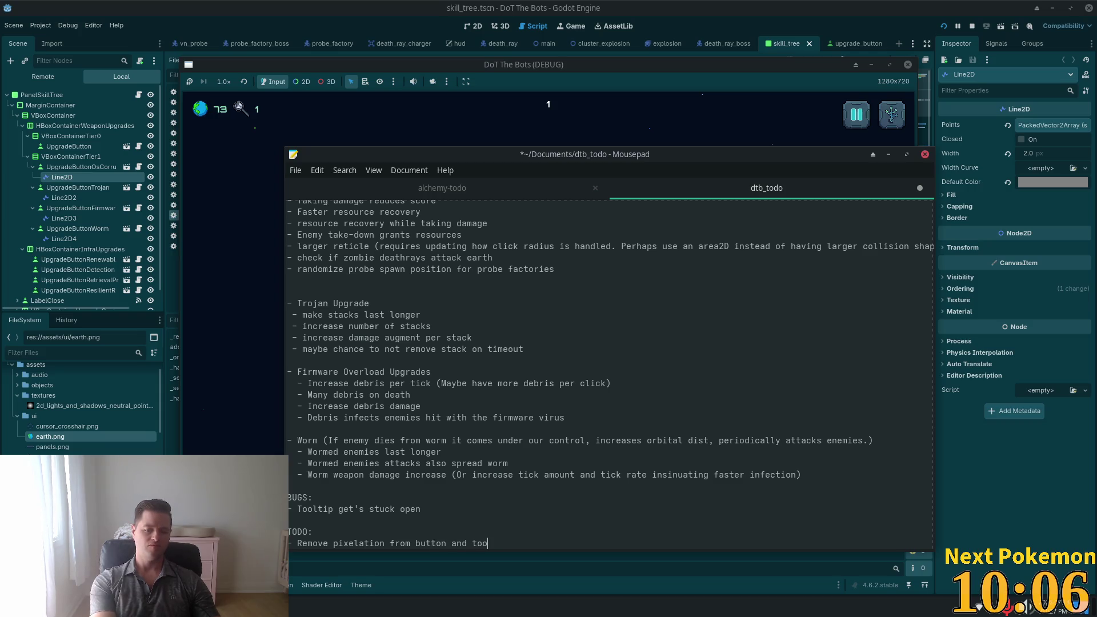
{"action": "type", "text": "ltip borders"}
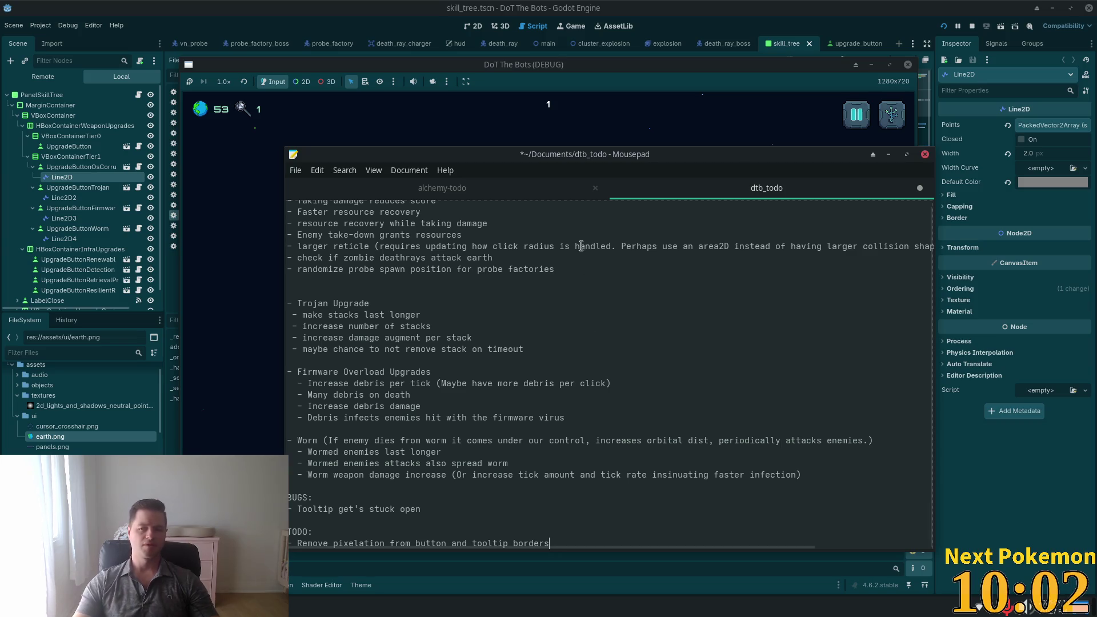
{"action": "left_click", "coordinate": [334, 543]}
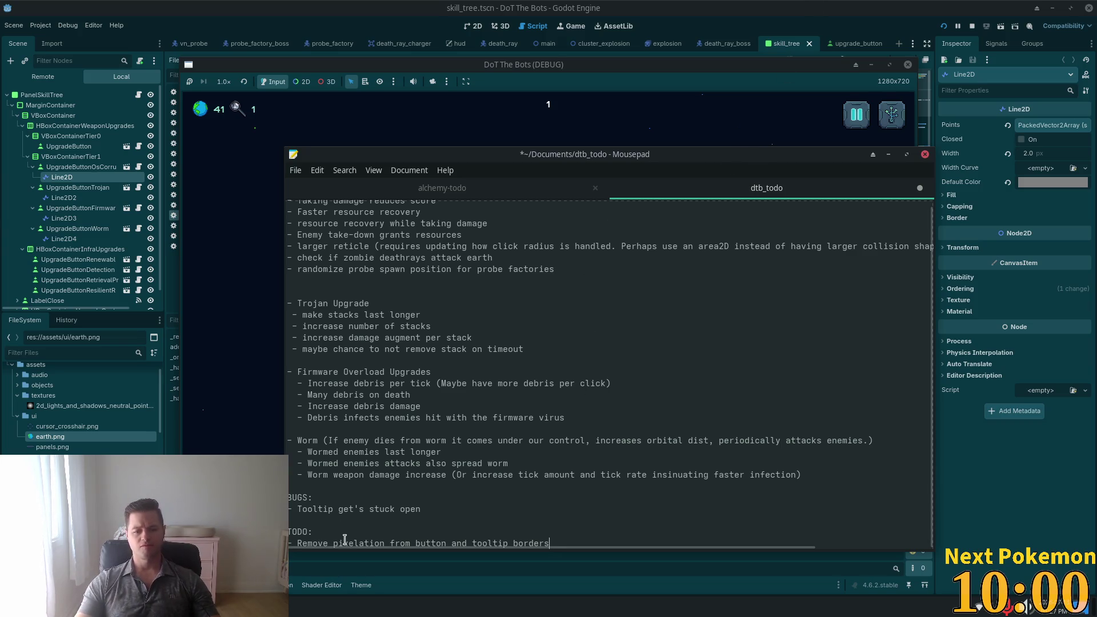
{"action": "type", "text": "artifici"}
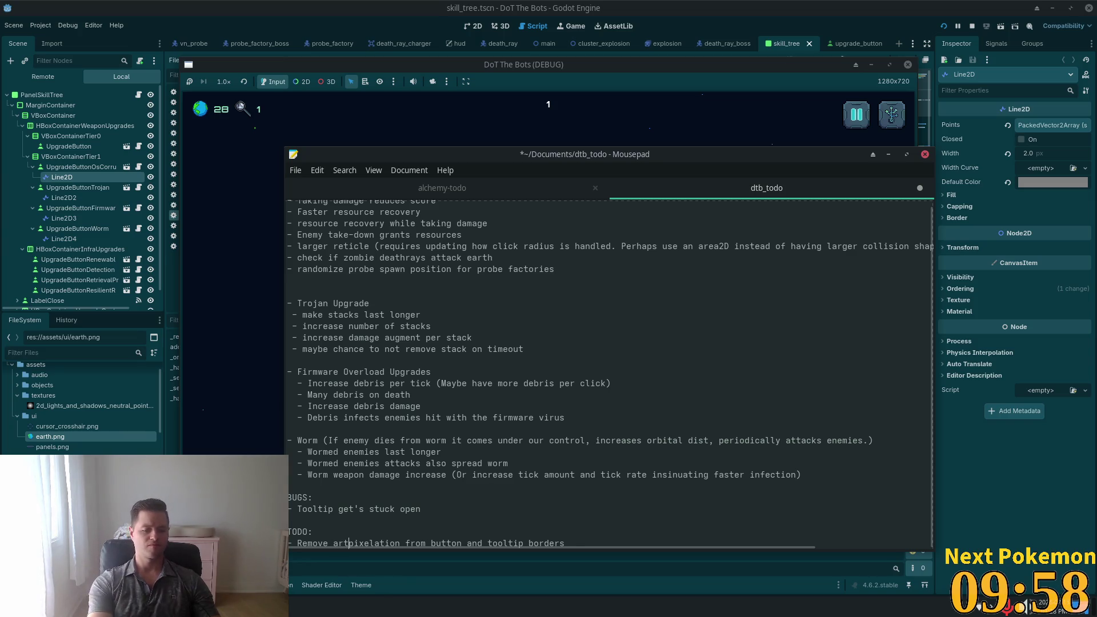
{"action": "type", "text": "al"}
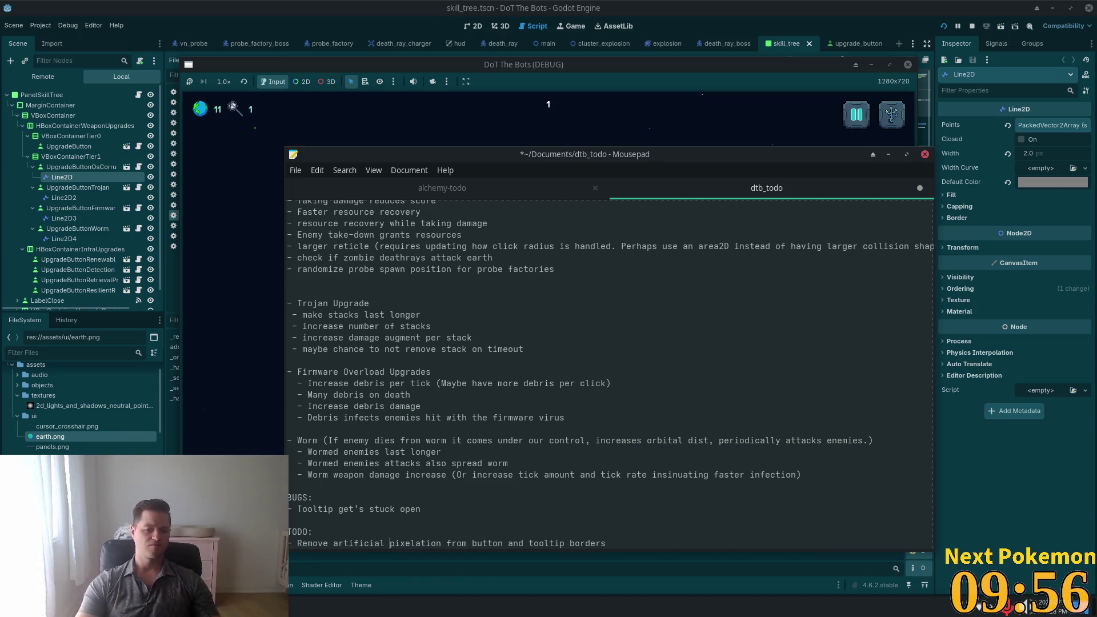
{"action": "key", "text": "ctrl+s"}
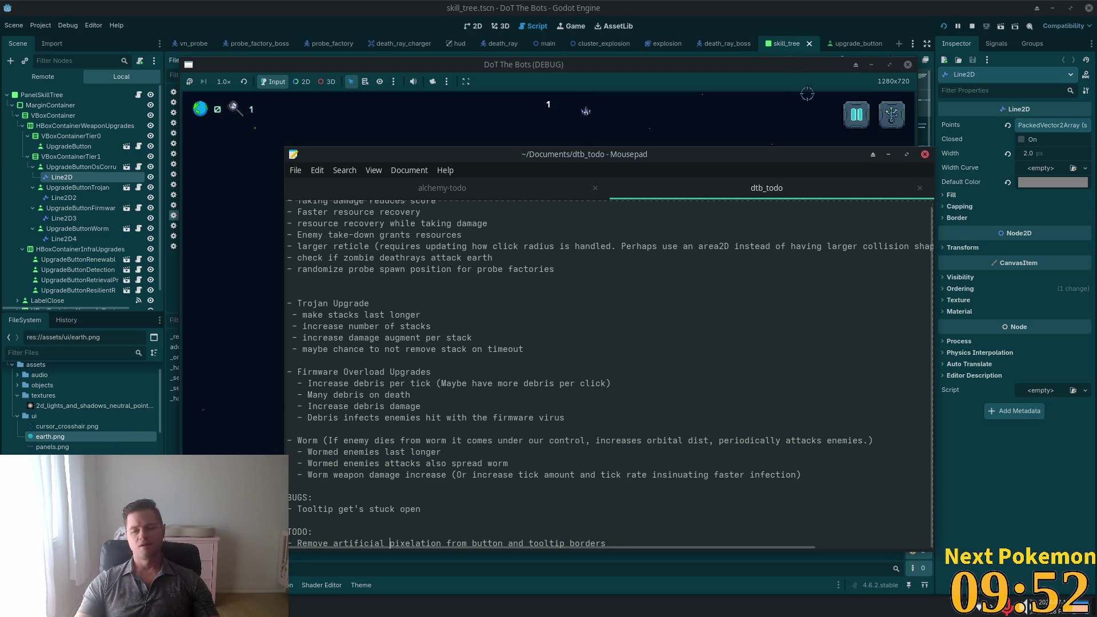
- Raise the Godot editor over Mousepad, showing the upgrade_button.gd script
{"action": "left_click", "coordinate": [737, 45]}
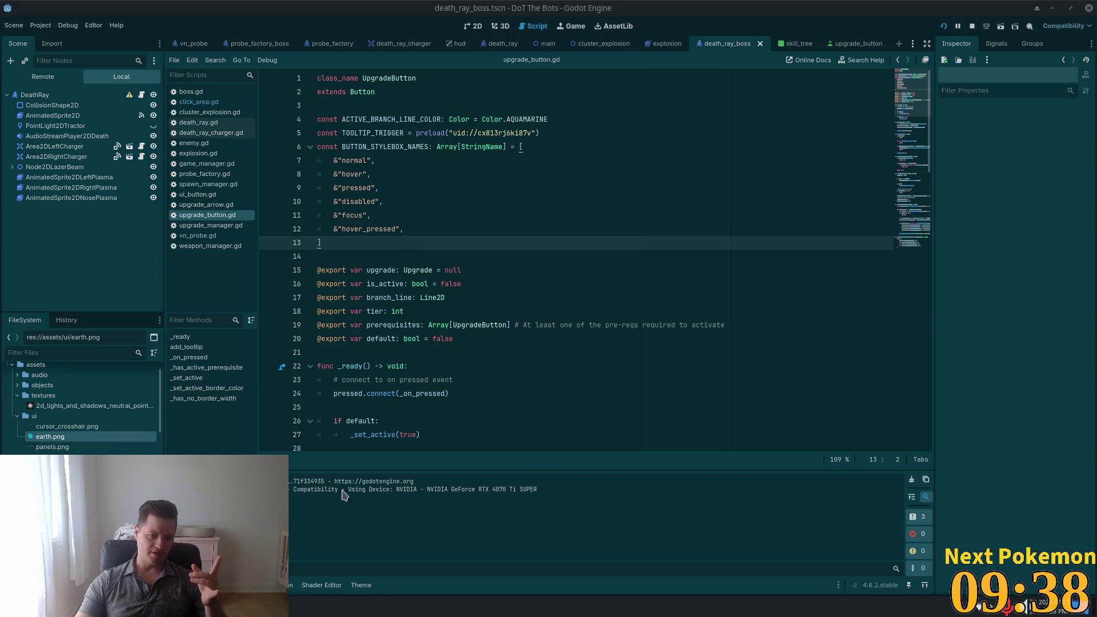
- Restart the game with Play Again, look over the skill tree upgrades, then return to skill_tree.tscn
{"action": "left_click", "coordinate": [206, 606]}
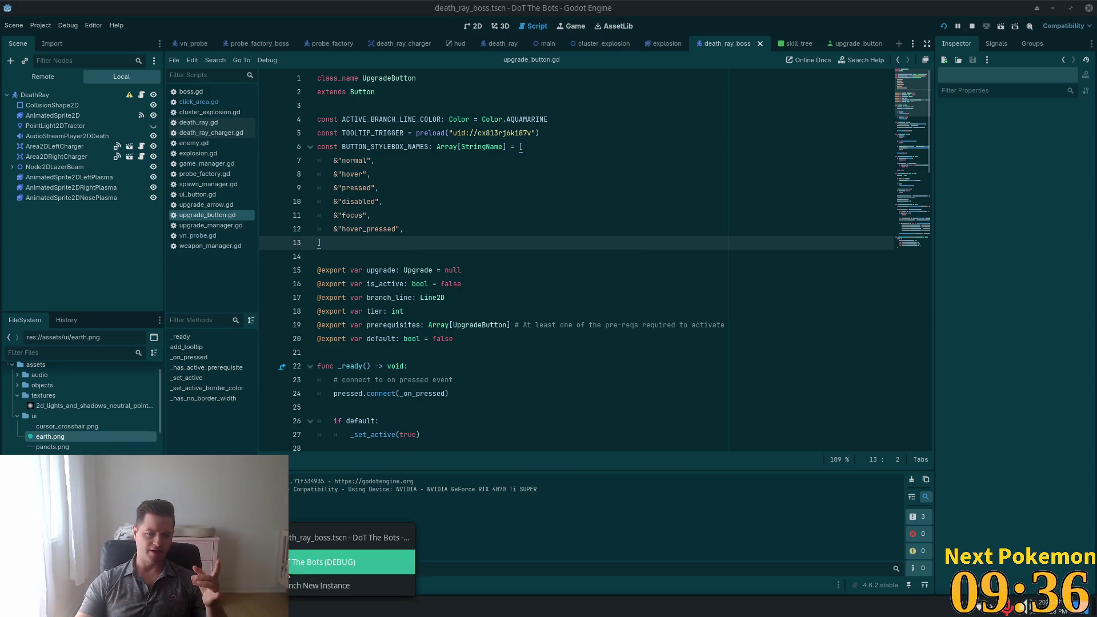
{"action": "left_click", "coordinate": [351, 561]}
{"action": "left_click", "coordinate": [548, 283]}
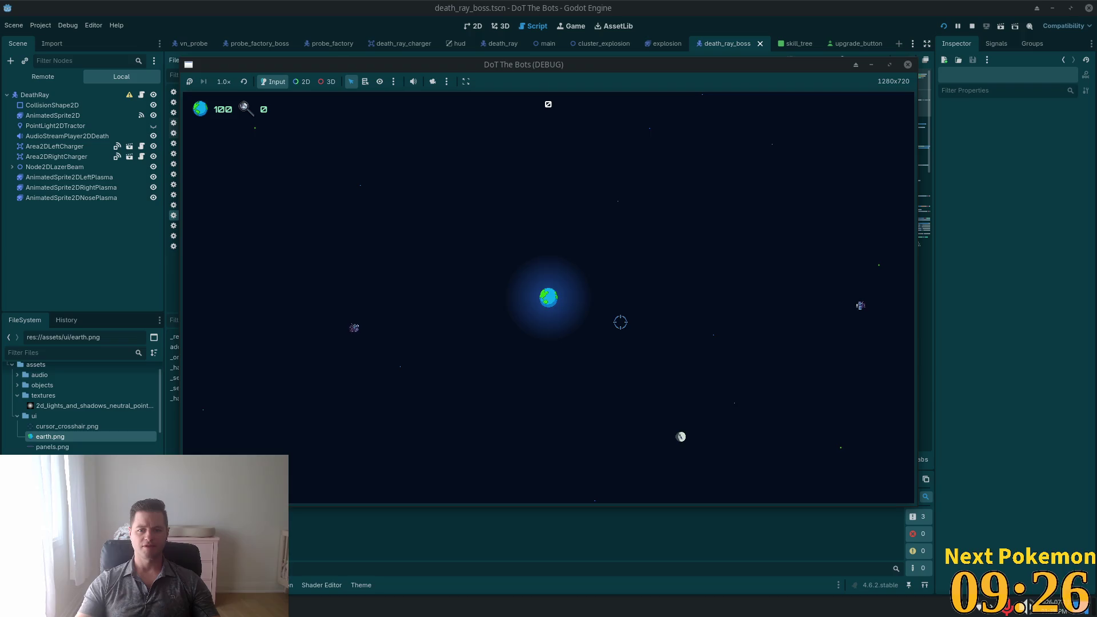
{"action": "key", "text": "s"}
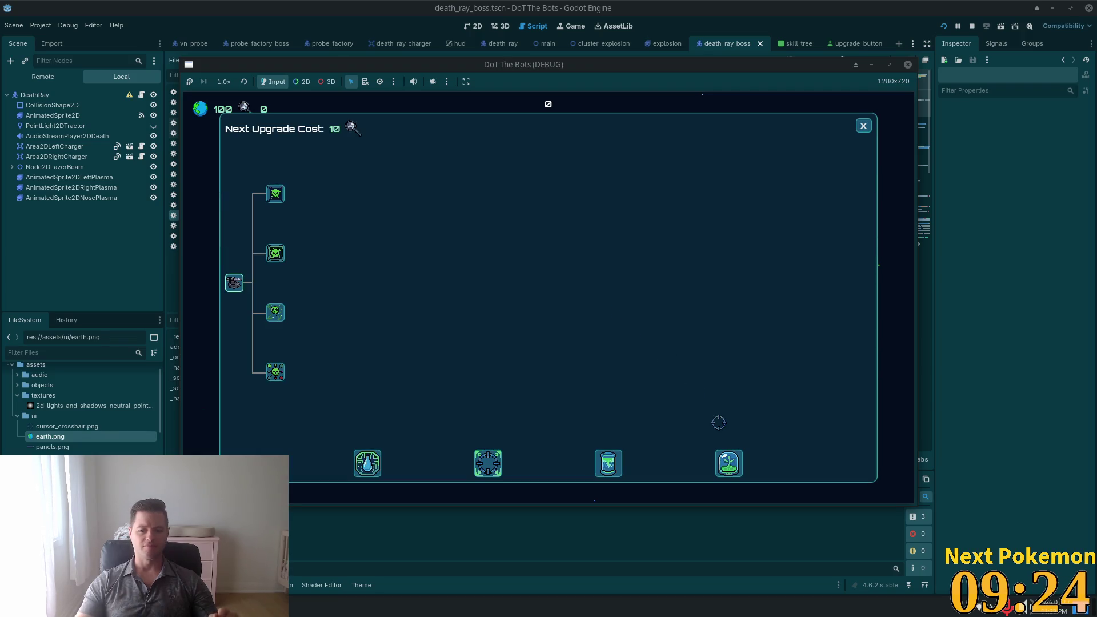
{"action": "mouse_move", "coordinate": [729, 464]}
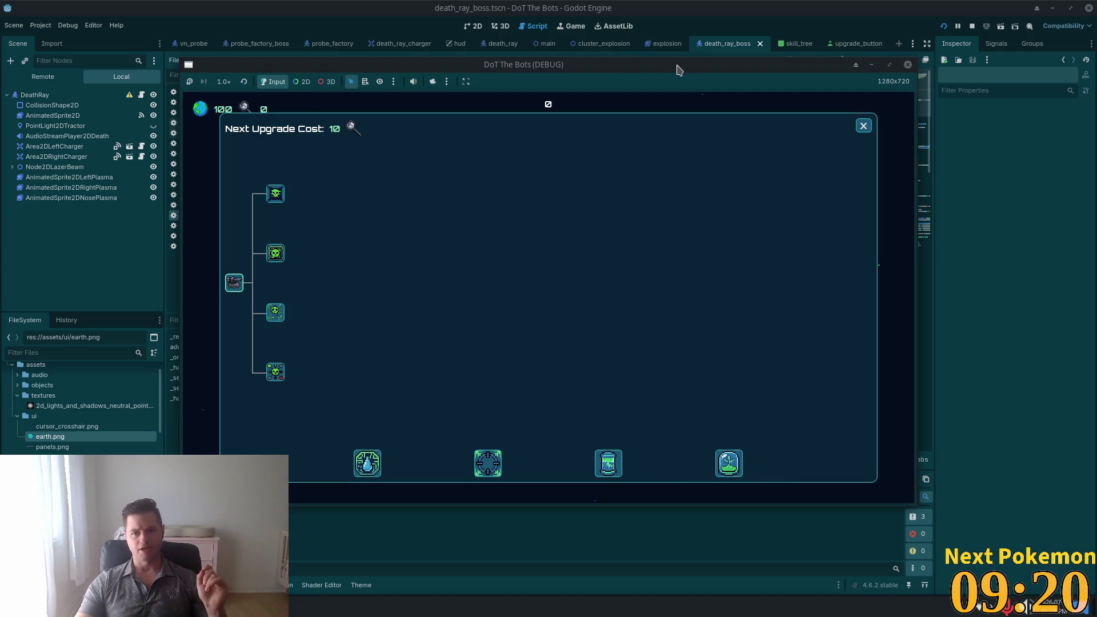
{"action": "left_click", "coordinate": [788, 48]}
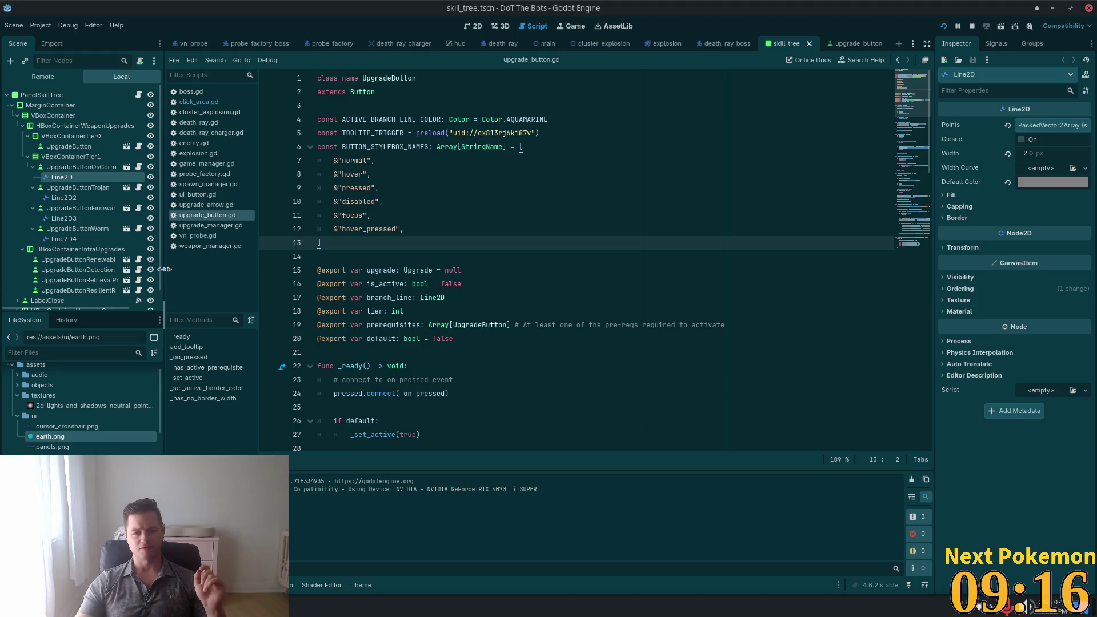
- Widen the Scene dock and select UpgradeButtonResilientResources to view its icon, tier and upgrade resource
{"action": "left_click_drag", "start_coordinate": [165, 270], "coordinate": [263, 266]}
{"action": "left_click", "coordinate": [114, 291]}
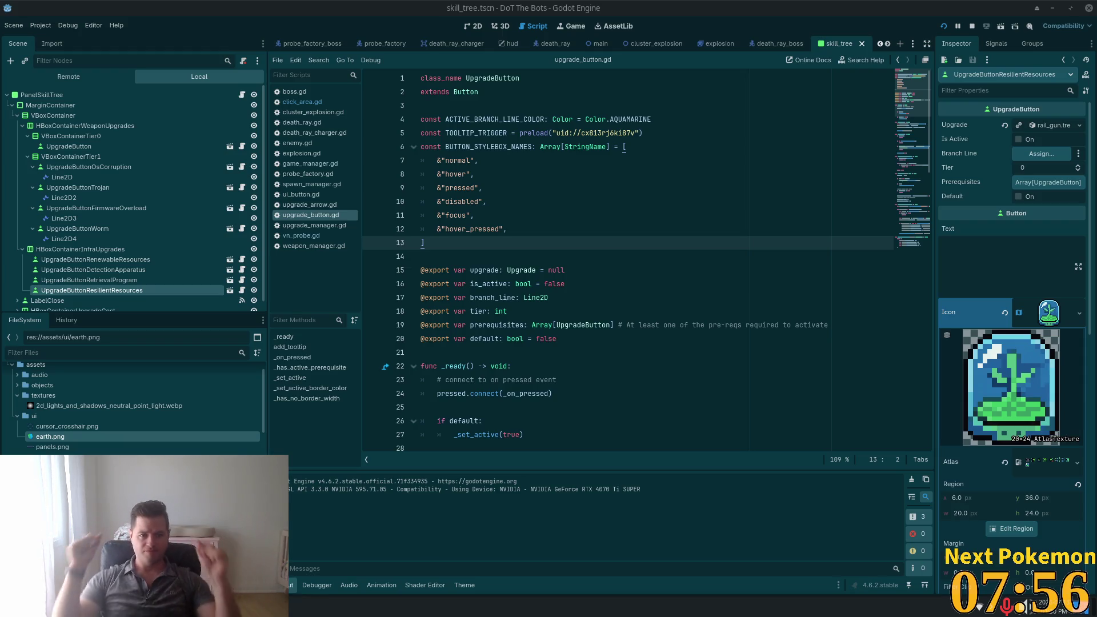
- In Cursor's agent chat, write 'sick perfect. Now let's implement the final infra upgrade that… has no dot. Resilie'
{"action": "key", "text": "alt+Tab"}
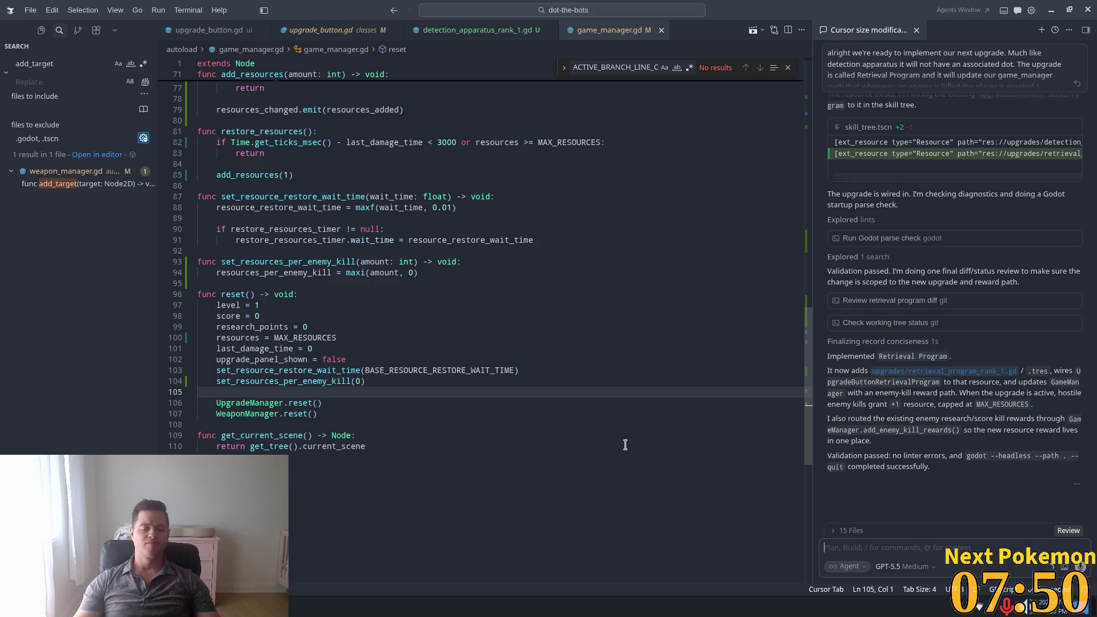
{"action": "type", "text": "sick"}
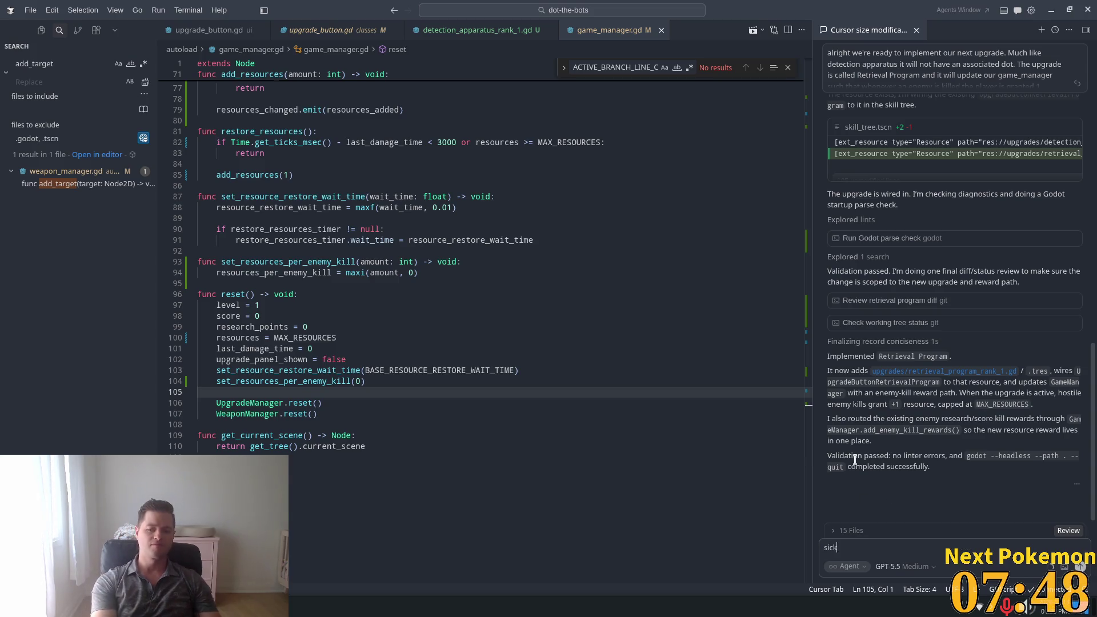
{"action": "type", "text": " pef"}
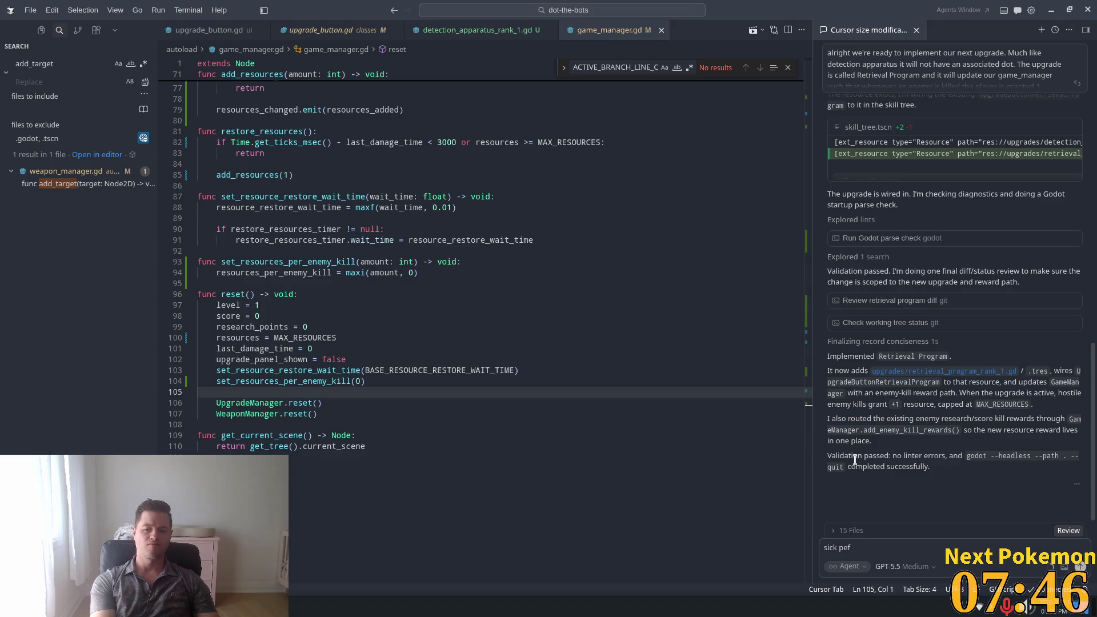
{"action": "key", "text": "BackSpace"}
{"action": "type", "text": "rf"}
{"action": "key", "text": "BackSpace"}
{"action": "key", "text": "BackSpace"}
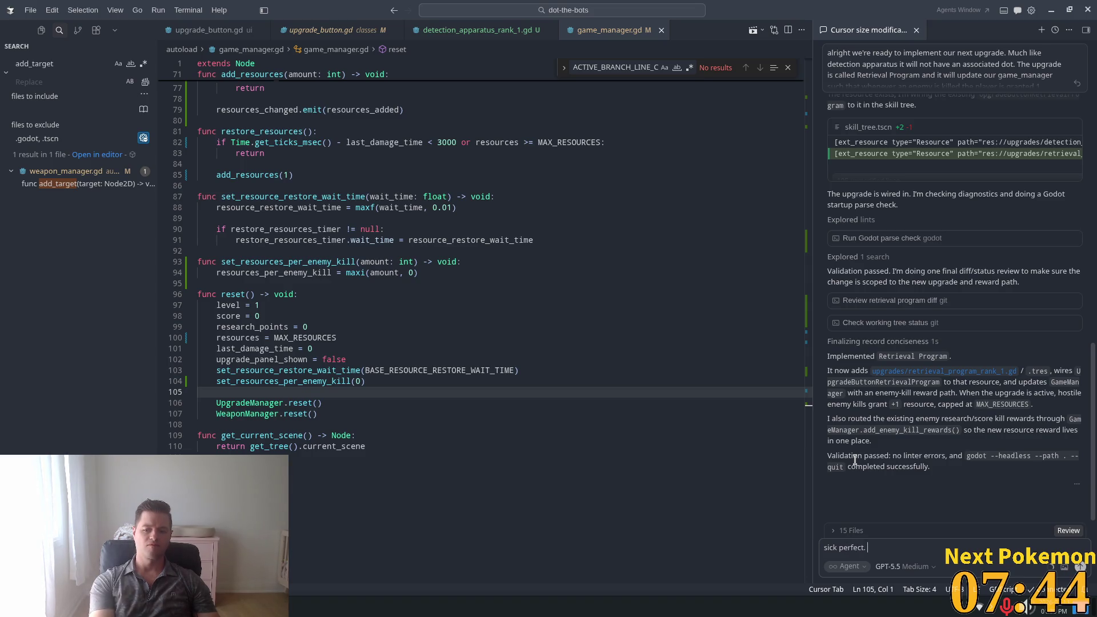
{"action": "type", "text": "Now let"}
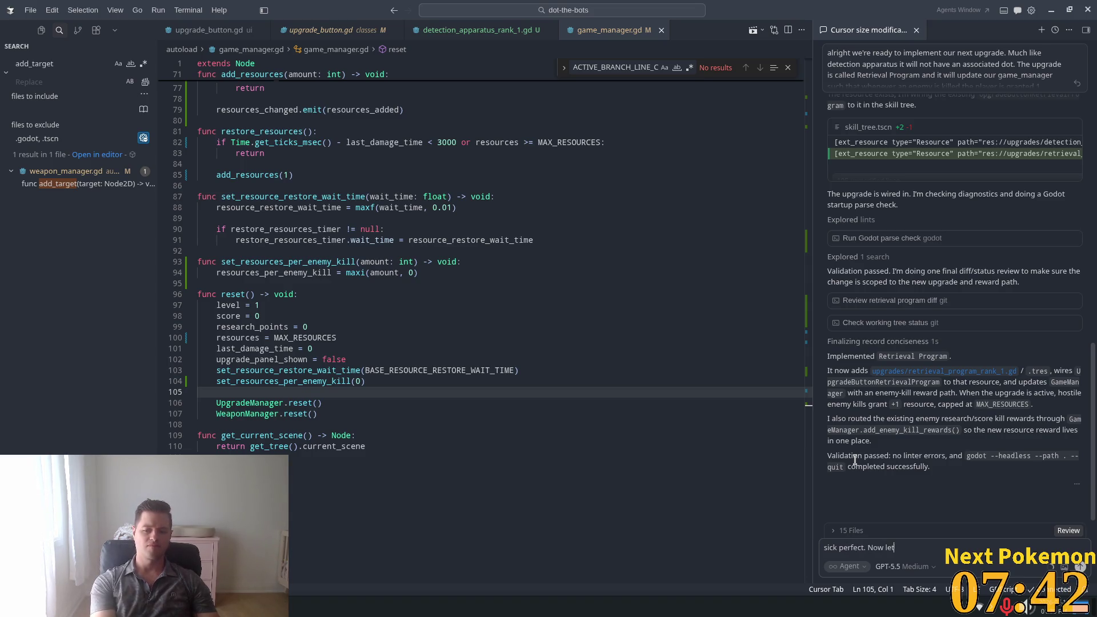
{"action": "type", "text": "'s ip"}
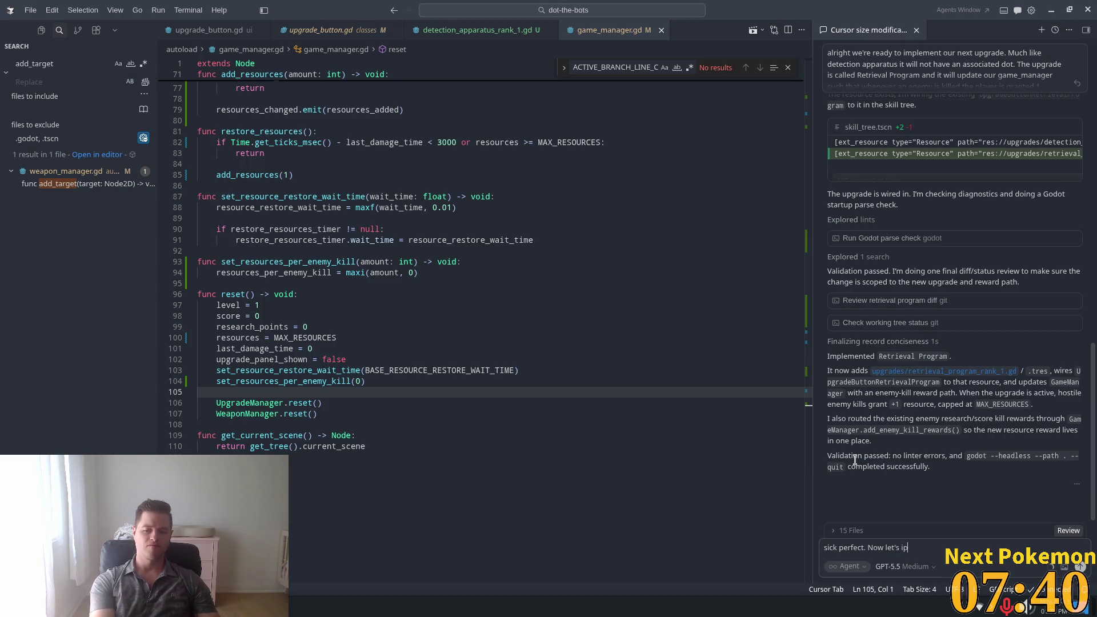
{"action": "key", "text": "BackSpace"}
{"action": "key", "text": "BackSpace"}
{"action": "type", "text": "implement th"}
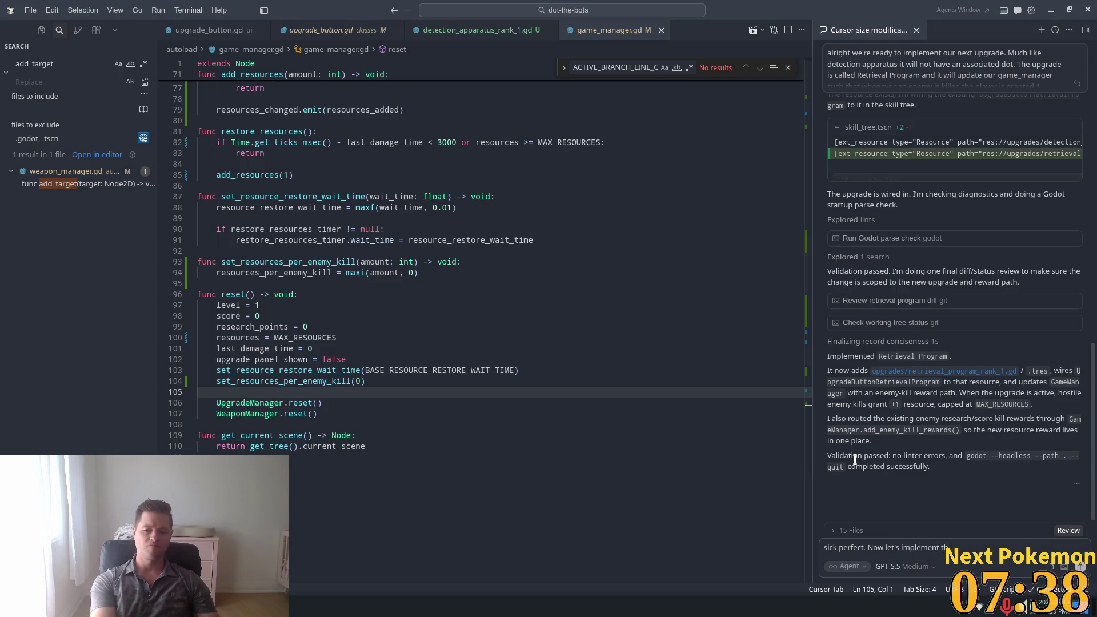
{"action": "type", "text": "e final infra u"}
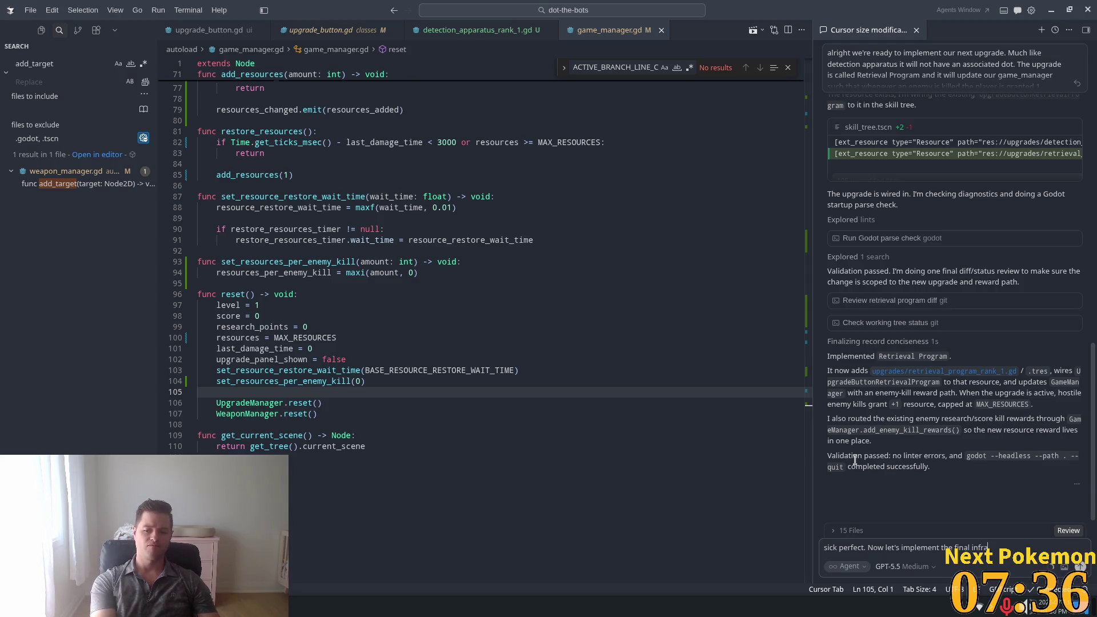
{"action": "type", "text": "pgrade"}
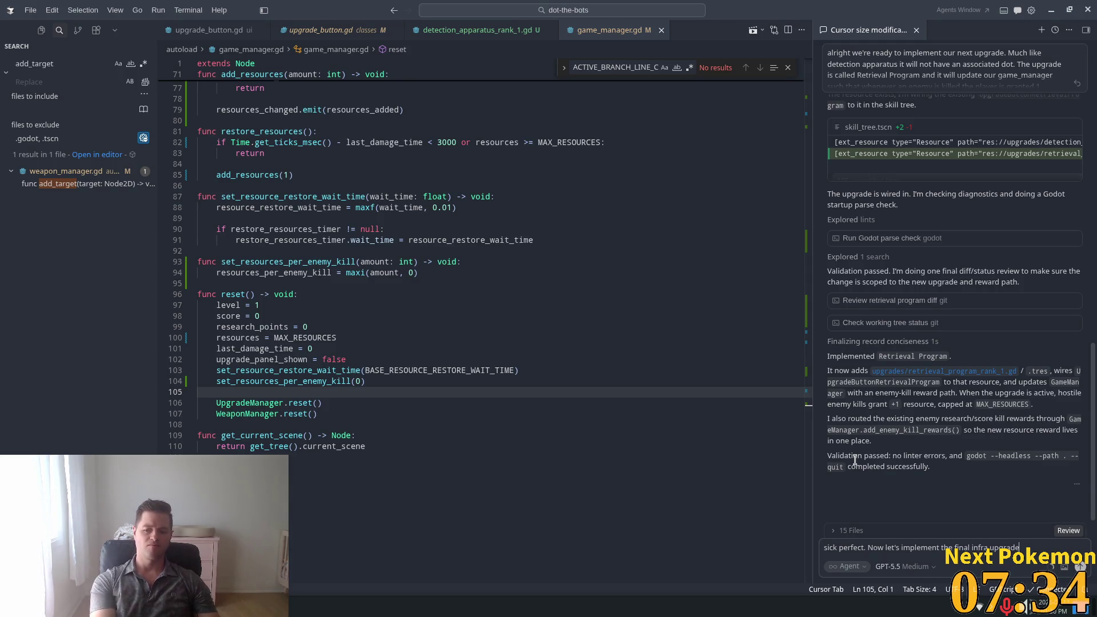
{"action": "type", "text": " that, like th"}
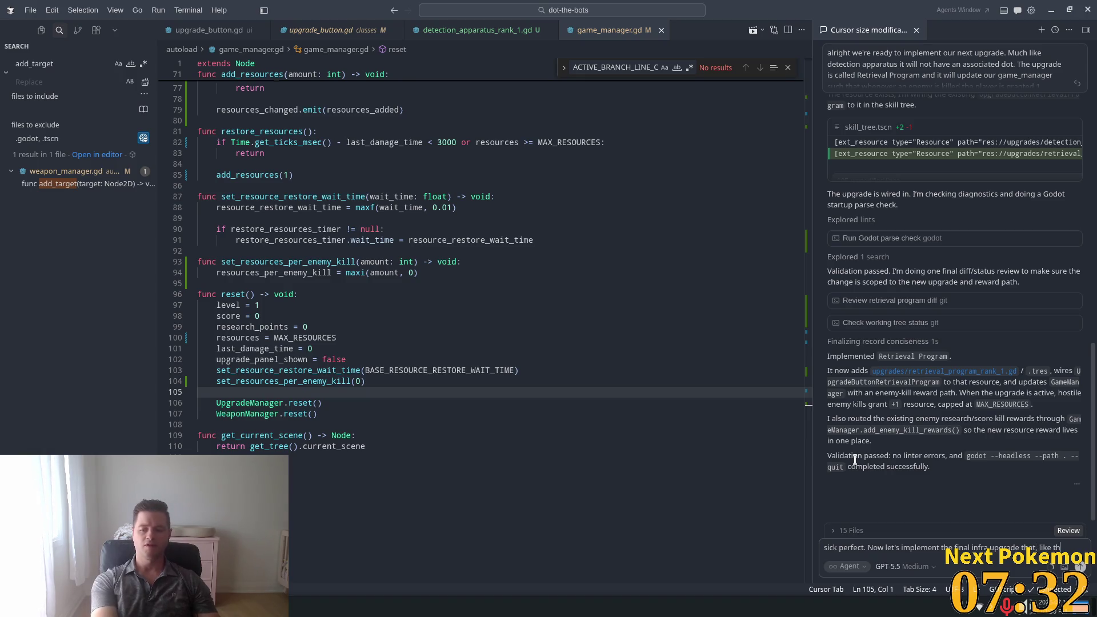
{"action": "type", "text": "e others, does not "}
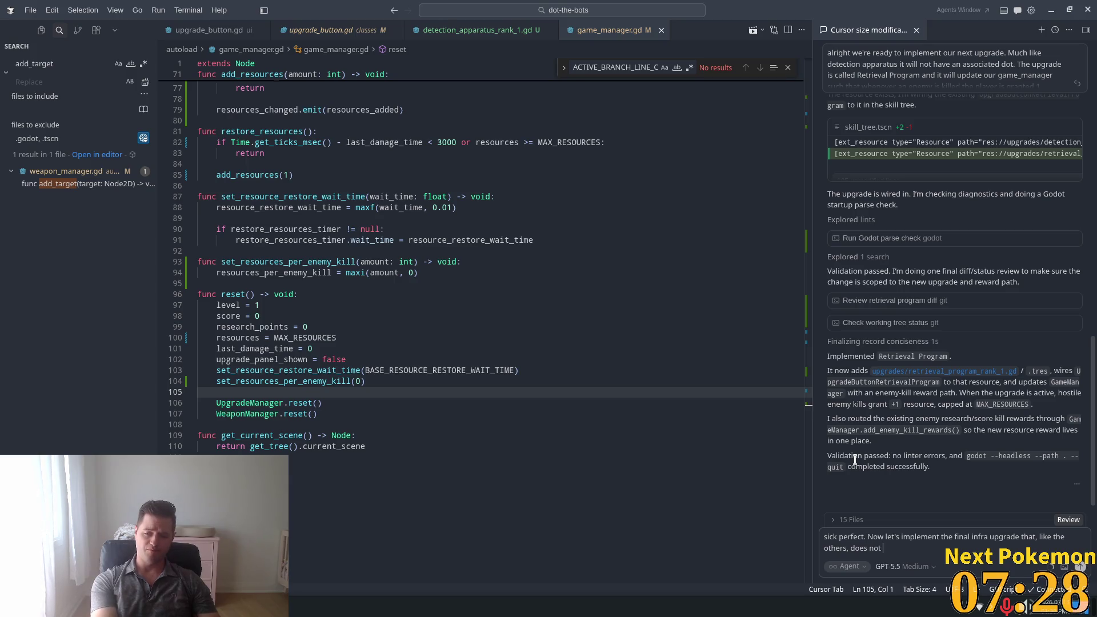
{"action": "type", "text": "have a dot"}
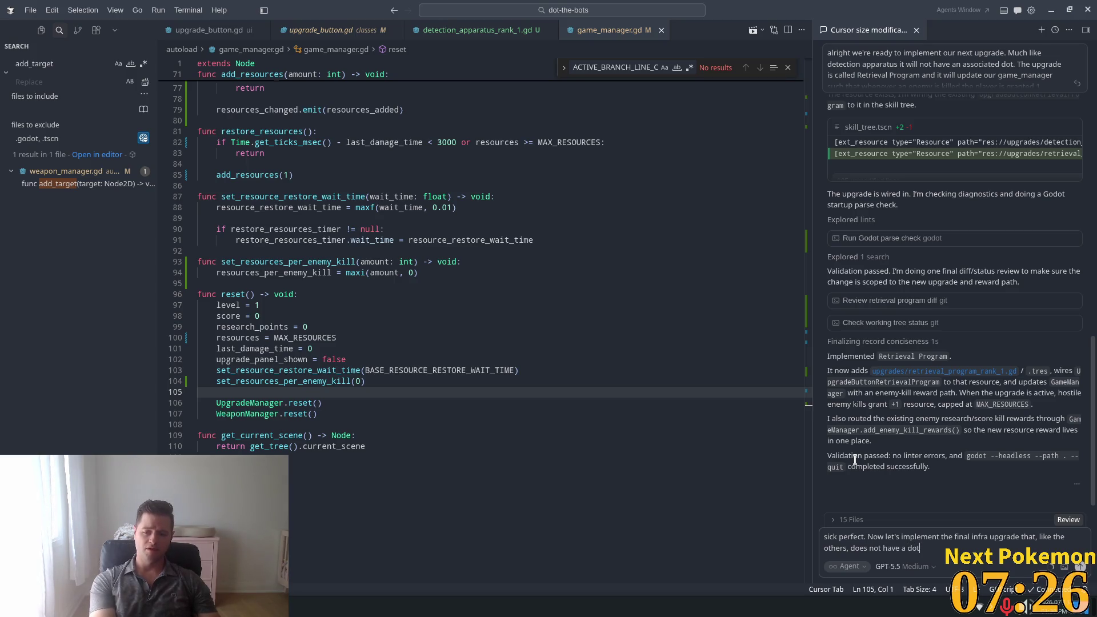
{"action": "type", "text": ". "}
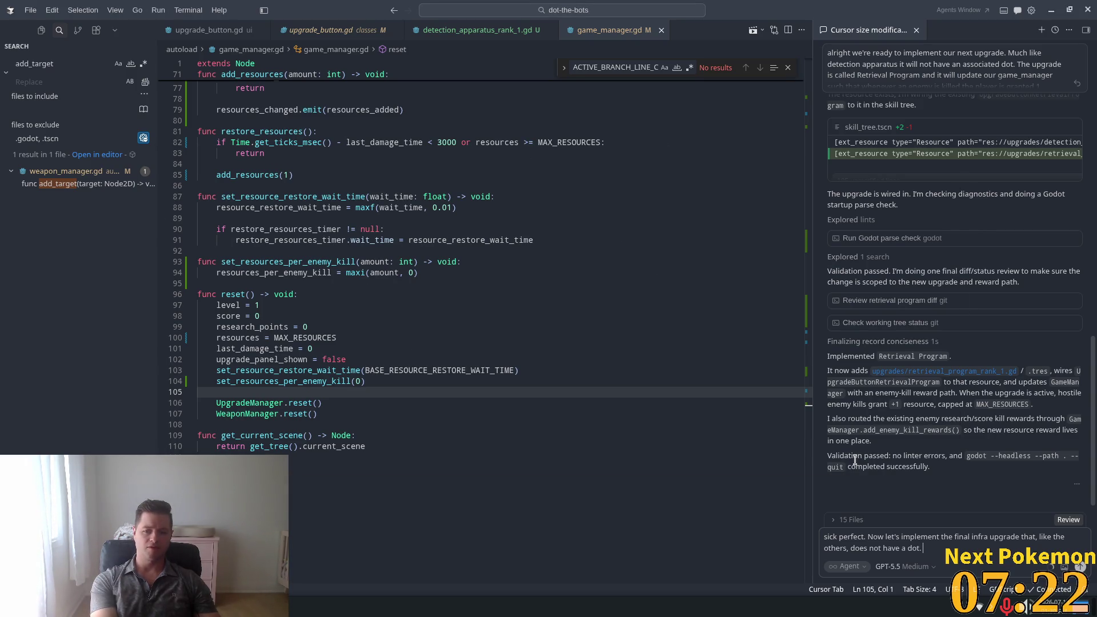
{"action": "type", "text": "Resilie"}
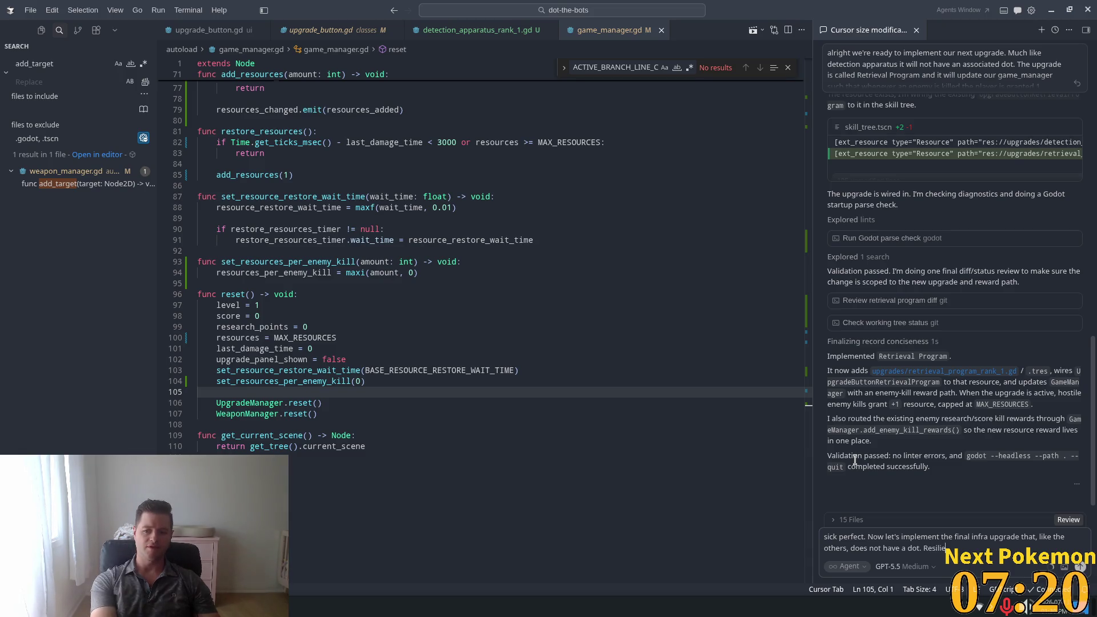
{"action": "type", "text": "nt Resources"}
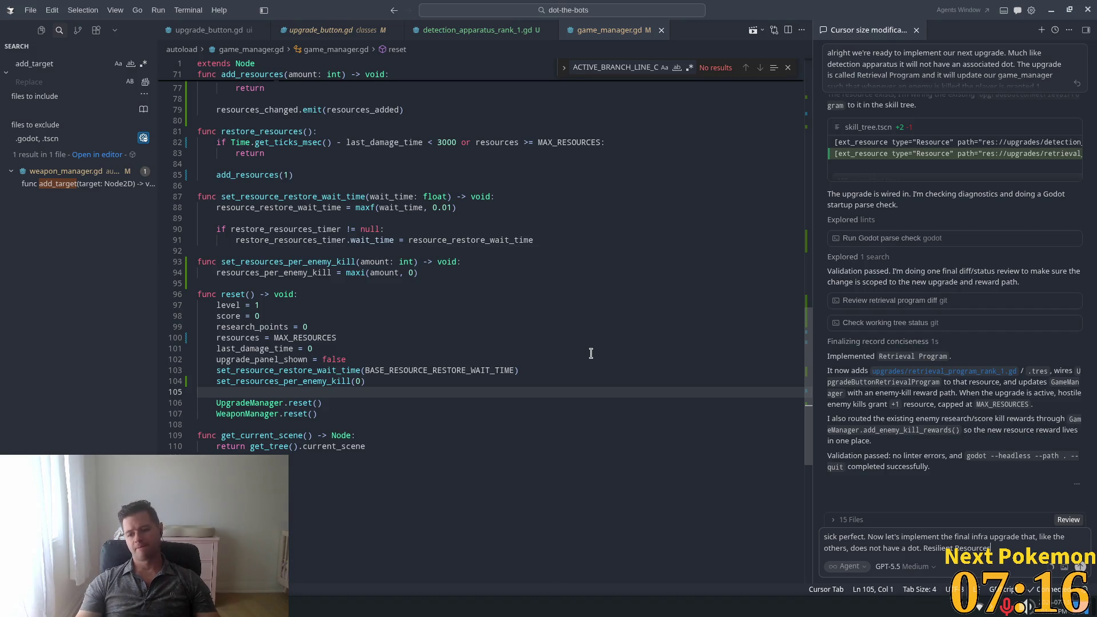
{"action": "type", "text": " upgrade"}
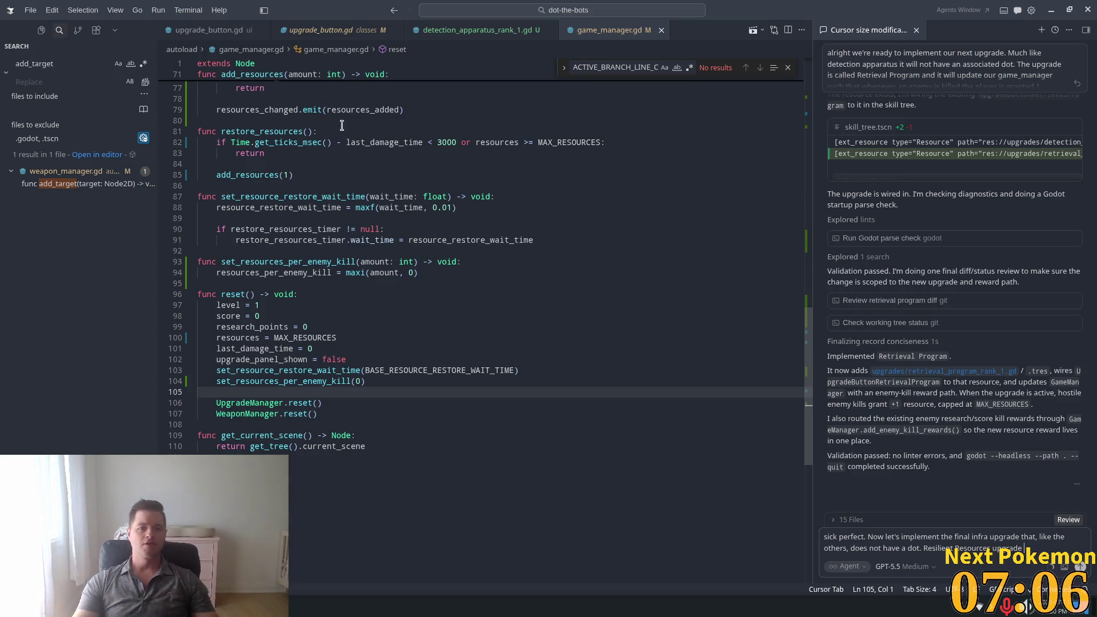
- Select restore_resources in game_manager.gd and search the file for its next occurrence
{"action": "left_click", "coordinate": [508, 110]}
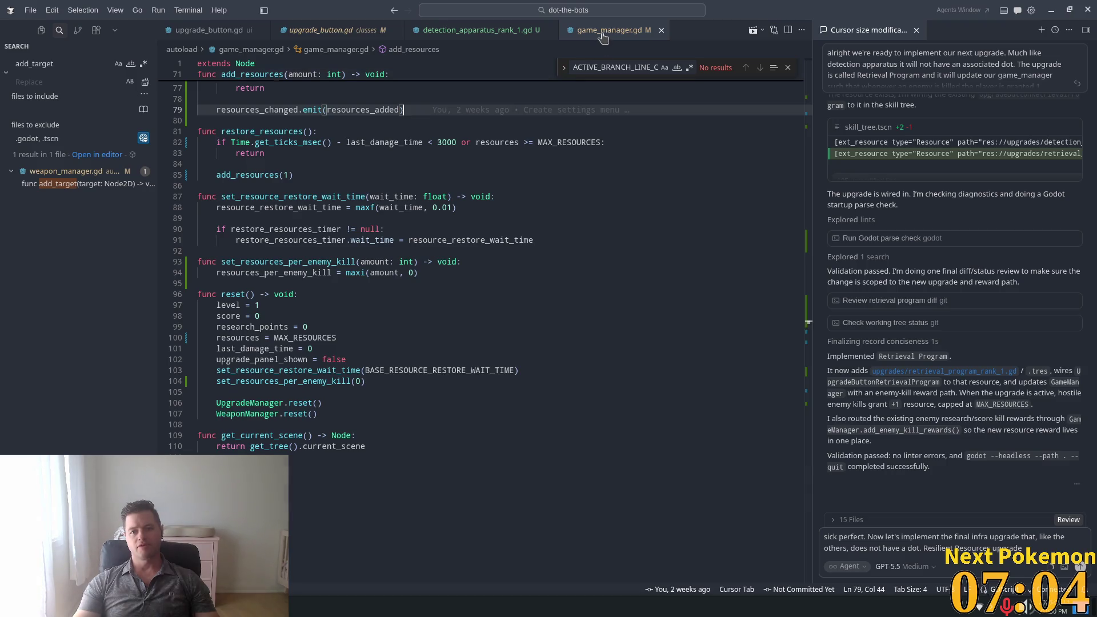
{"action": "scroll", "coordinate": [451, 299], "scroll_direction": "up", "scroll_amount": 3}
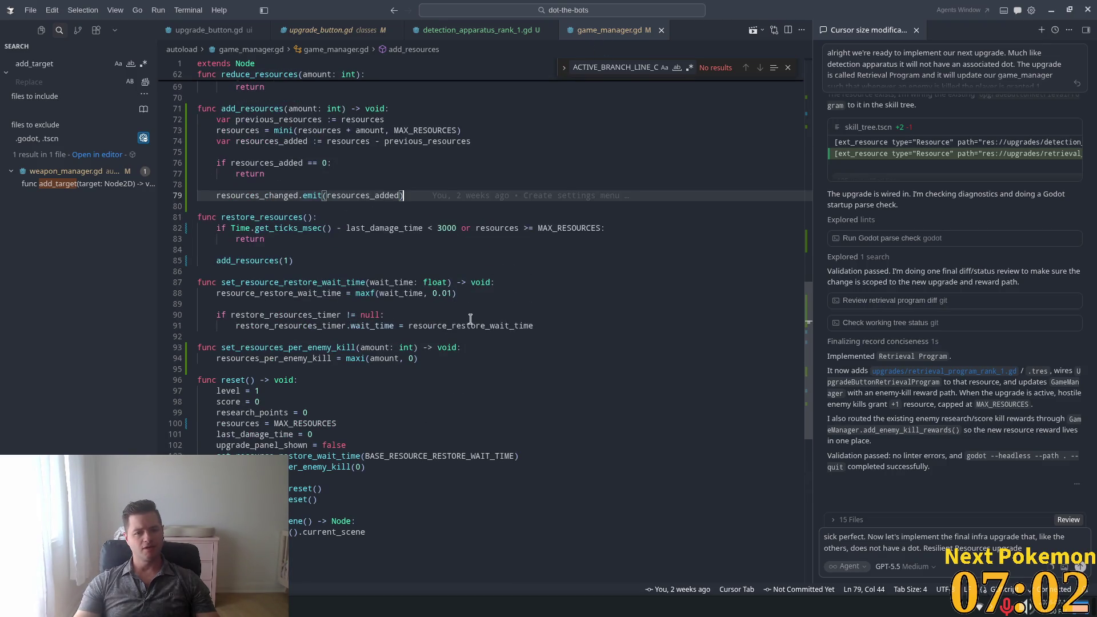
{"action": "double_click", "coordinate": [228, 219]}
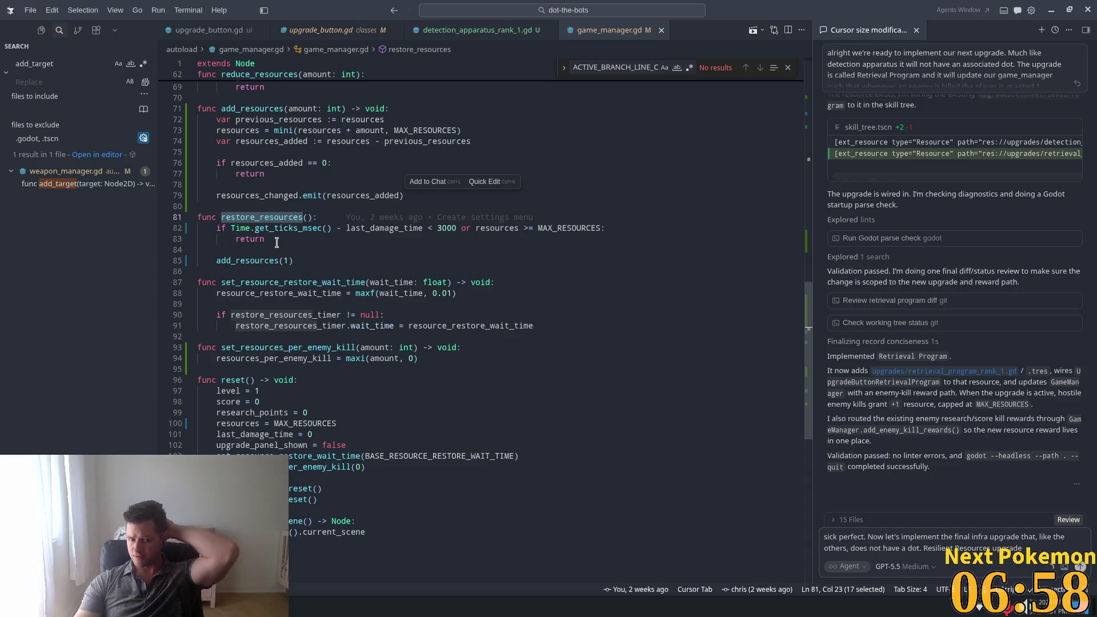
{"action": "key", "text": "ctrl+f"}
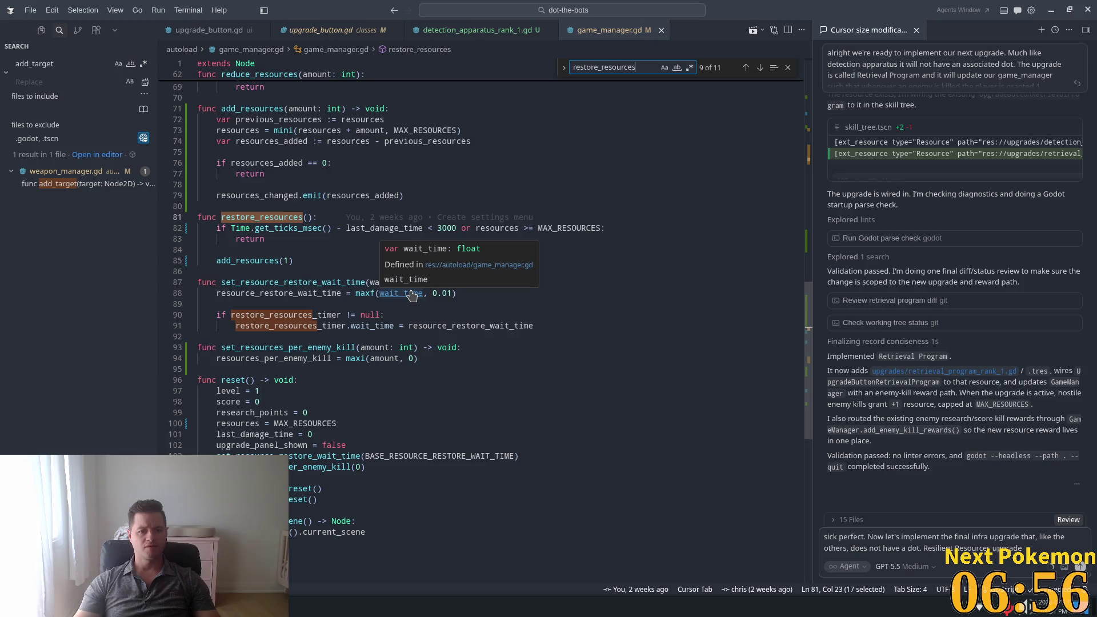
{"action": "key", "text": "Return"}
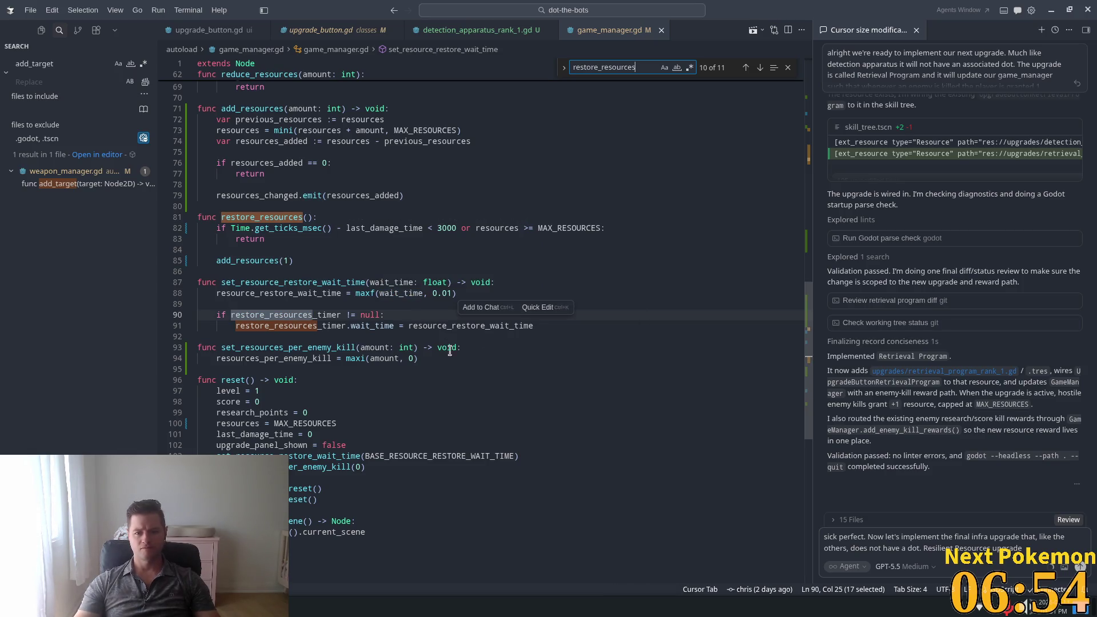
- Extend the prompt with 'modifies the way the timed restore_resources works by allowing'
{"action": "left_click", "coordinate": [1038, 554]}
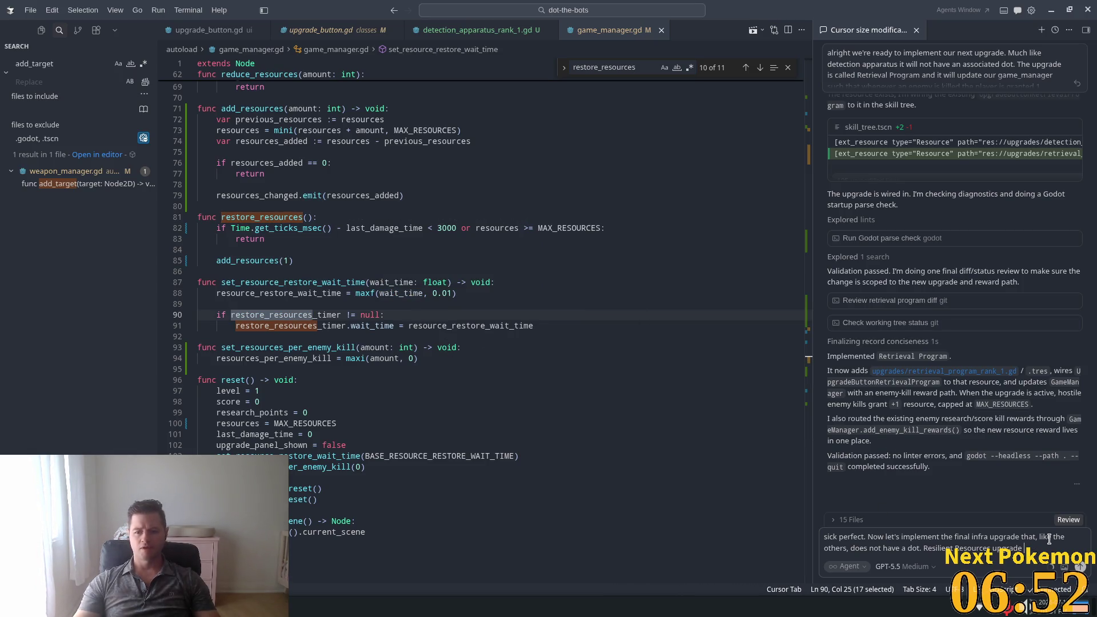
{"action": "type", "text": "modifies"}
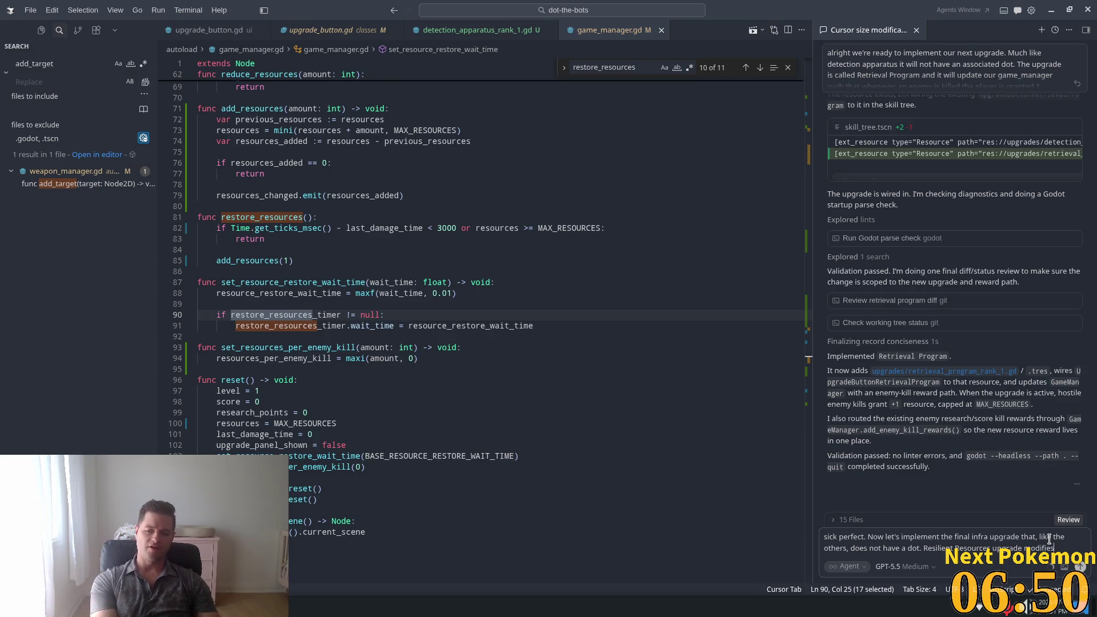
{"action": "type", "text": " the way"}
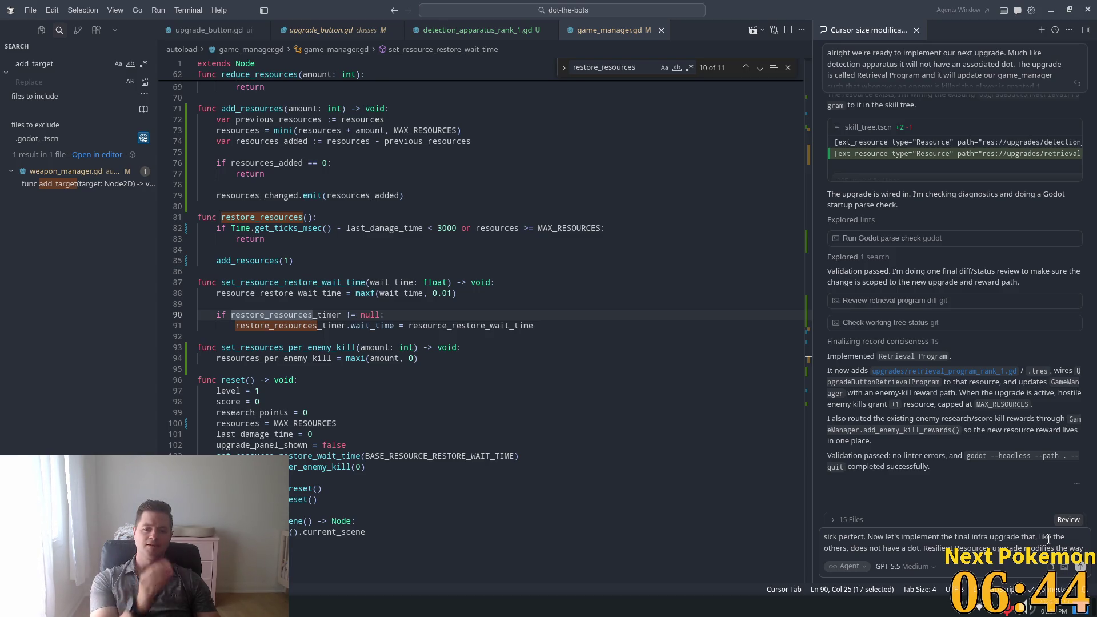
{"action": "type", "text": "the "}
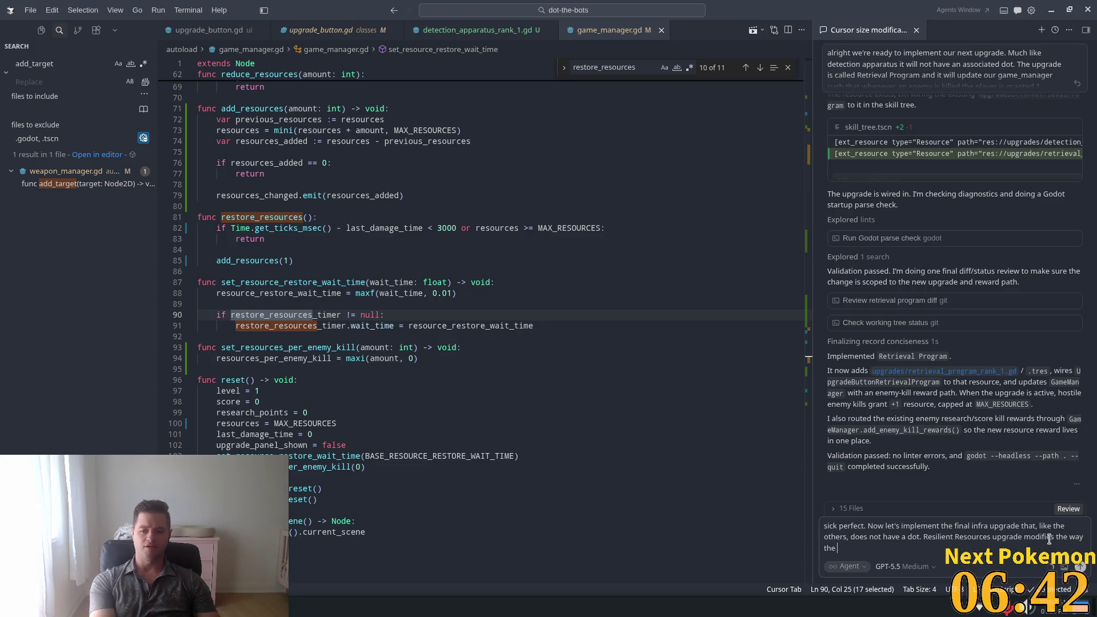
{"action": "type", "text": "timed resource"}
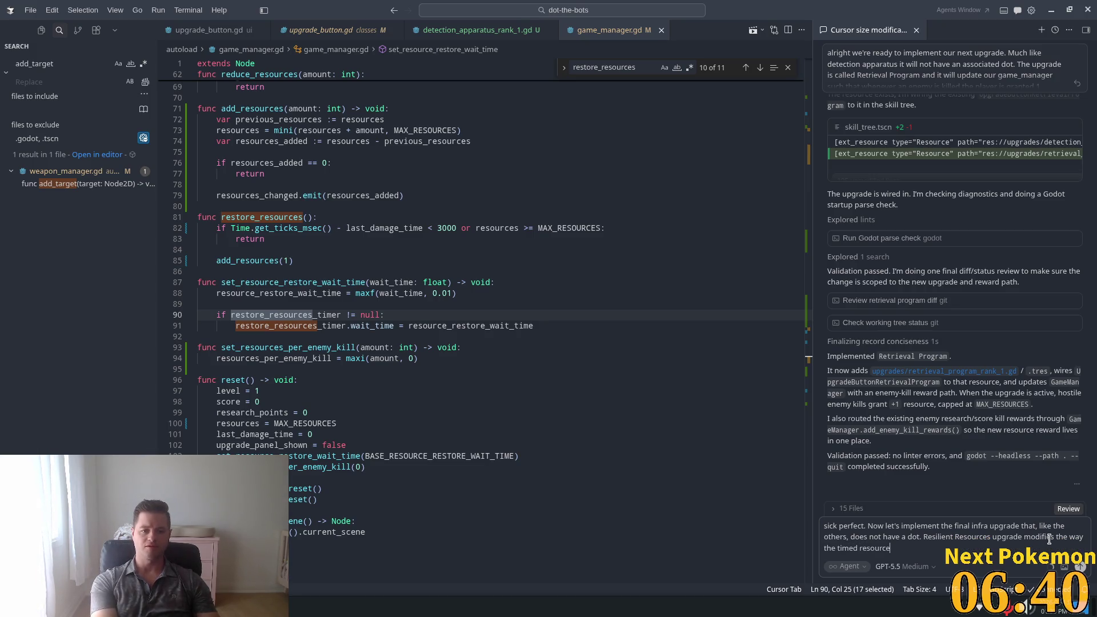
{"action": "key", "text": "BackSpace"}
{"action": "key", "text": "BackSpace"}
{"action": "key", "text": "BackSpace"}
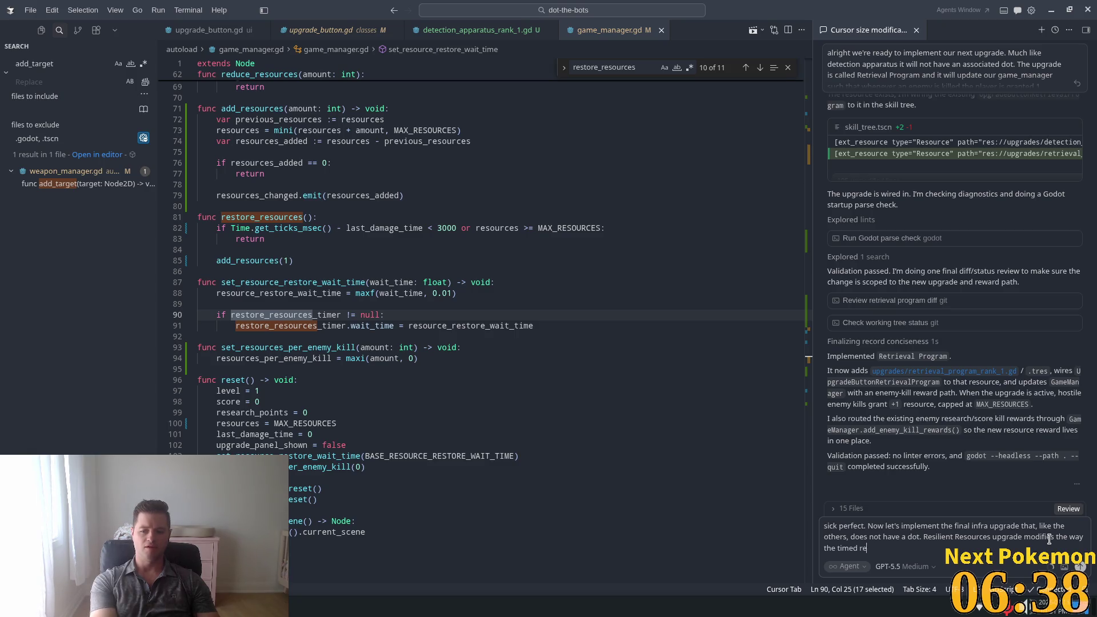
{"action": "type", "text": "store_resources "}
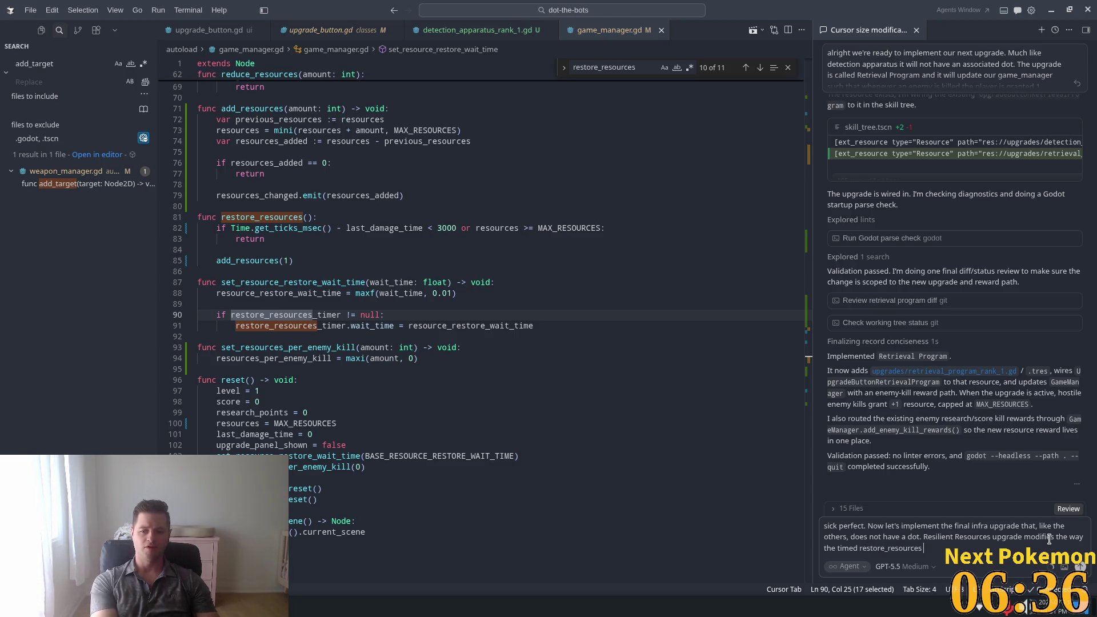
{"action": "type", "text": "works by"}
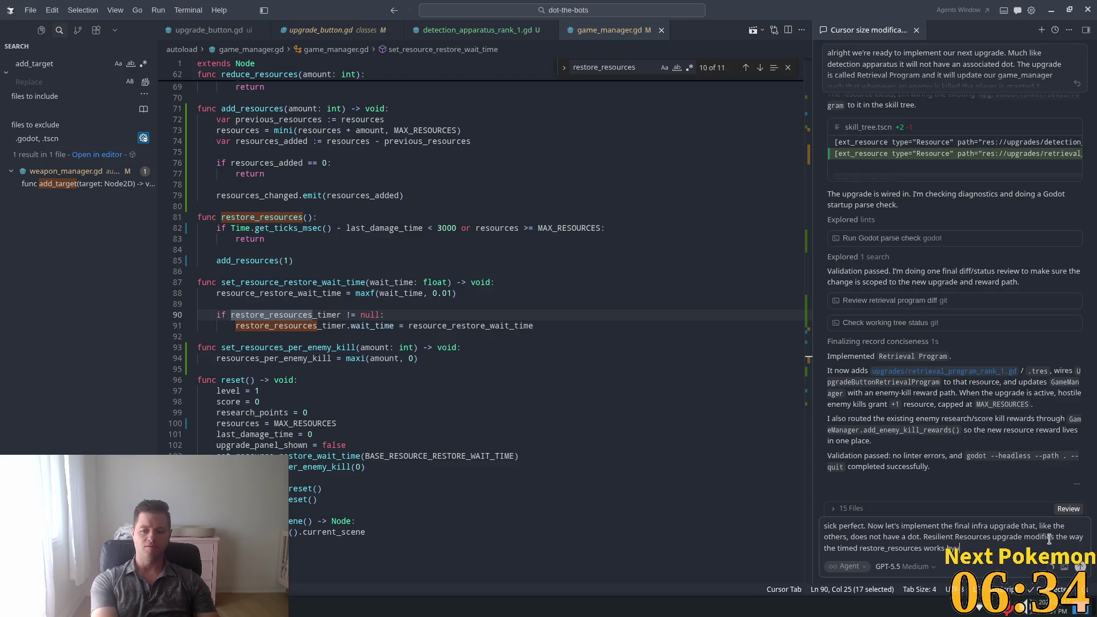
{"action": "type", "text": " allowin"}
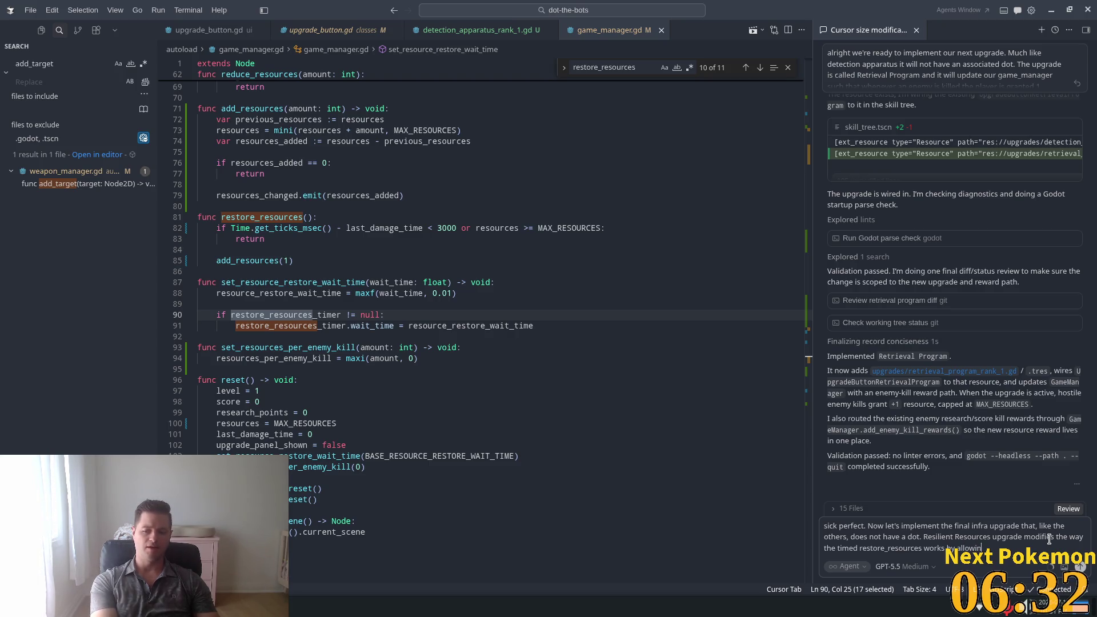
{"action": "type", "text": "g"}
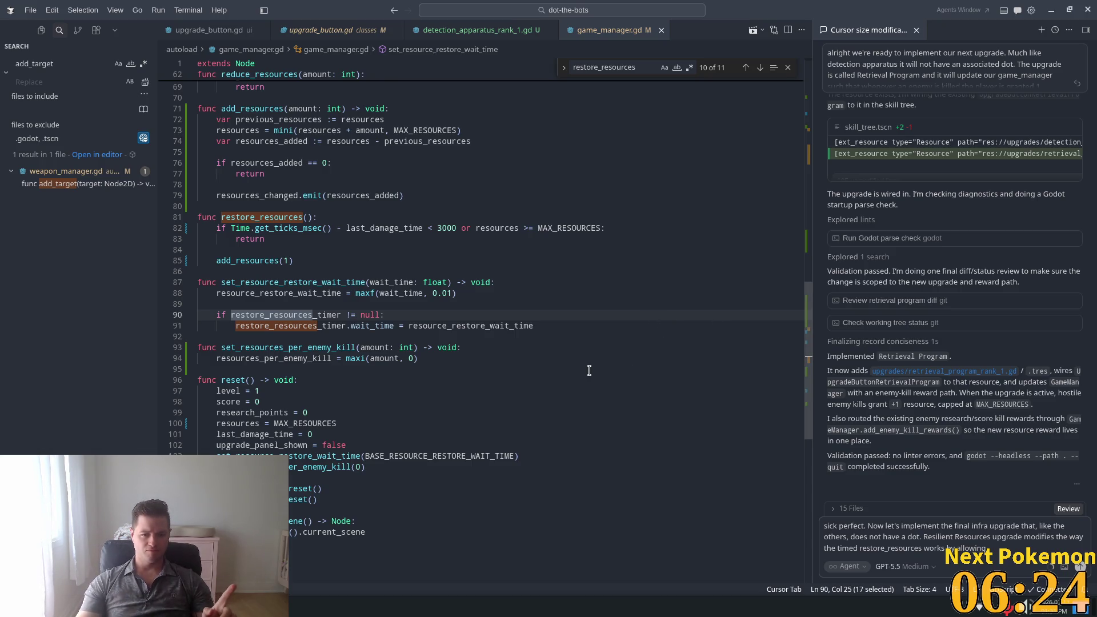
- Step through the restore_resources matches, including restore_resources_timer on line 30
{"action": "scroll", "coordinate": [609, 357], "scroll_direction": "up", "scroll_amount": 4}
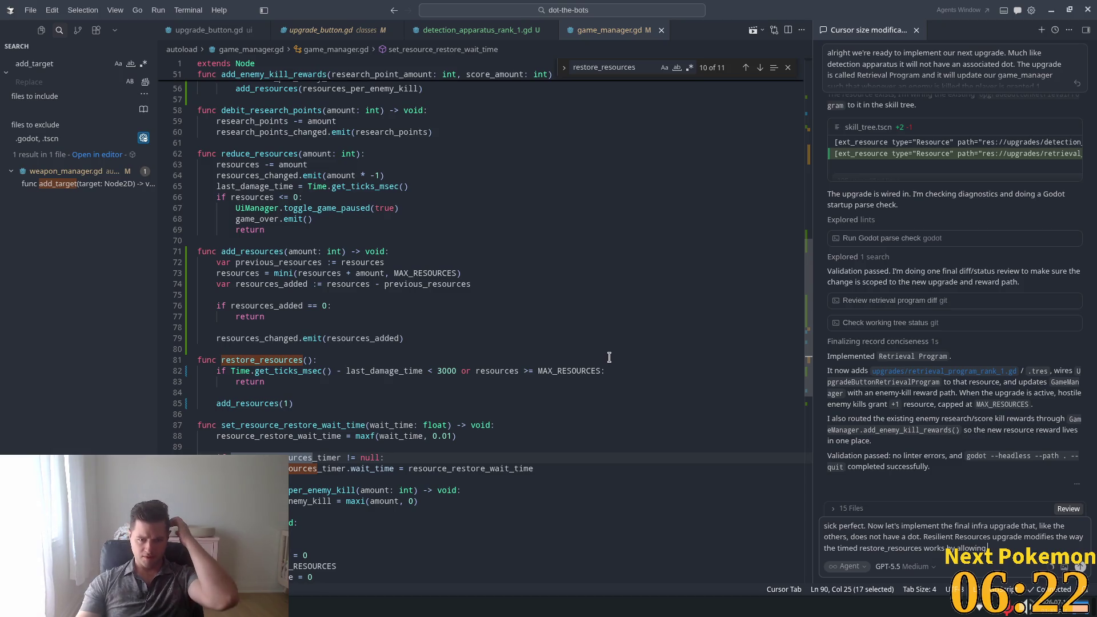
{"action": "scroll", "coordinate": [399, 292], "scroll_direction": "up", "scroll_amount": 3}
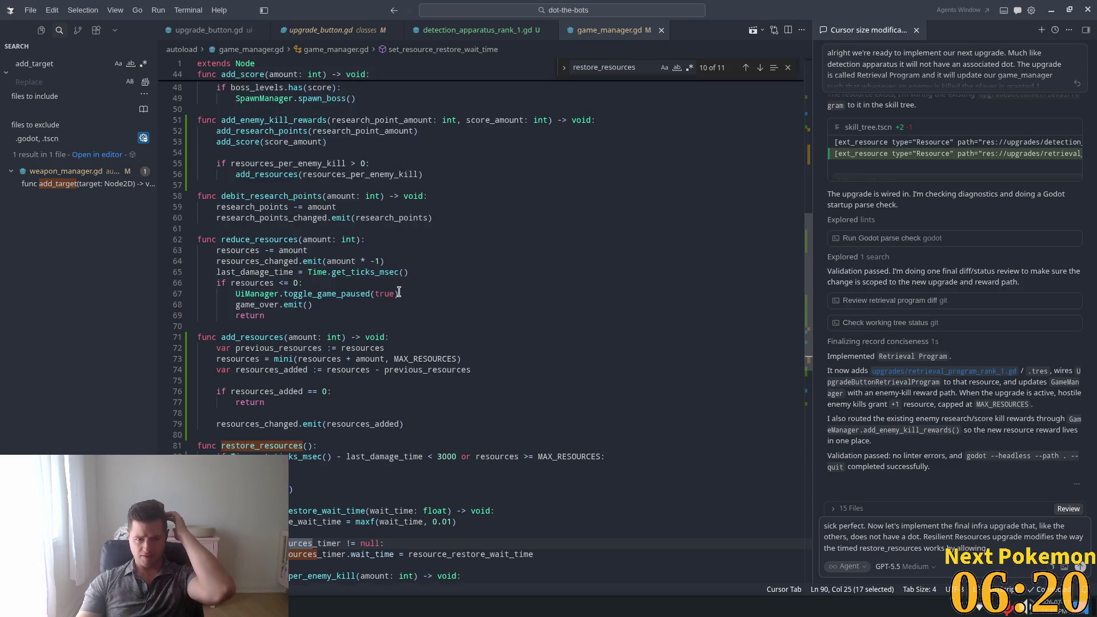
{"action": "scroll", "coordinate": [399, 293], "scroll_direction": "up", "scroll_amount": 2}
{"action": "scroll", "coordinate": [399, 293], "scroll_direction": "up", "scroll_amount": 2}
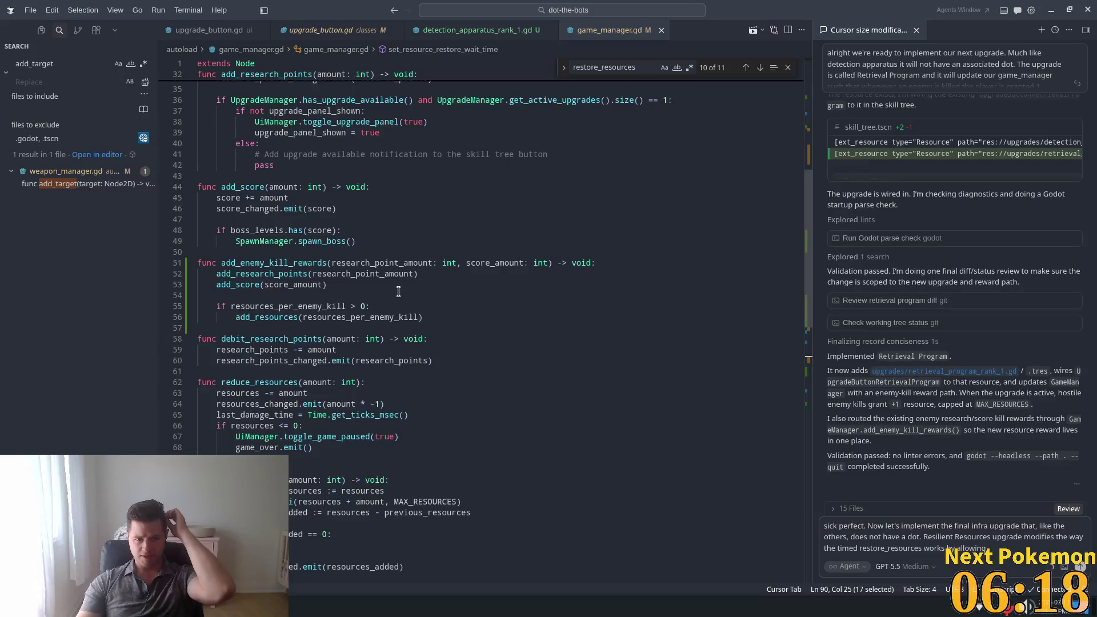
{"action": "scroll", "coordinate": [399, 292], "scroll_direction": "down", "scroll_amount": 4}
{"action": "key", "text": "shift+F3"}
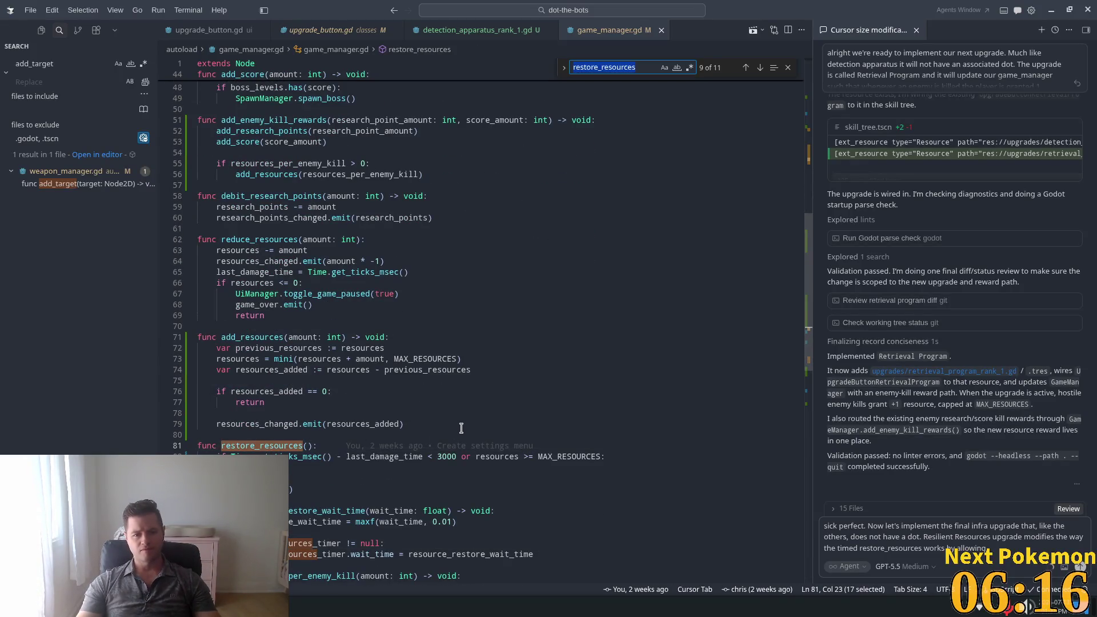
{"action": "key", "text": "Return"}
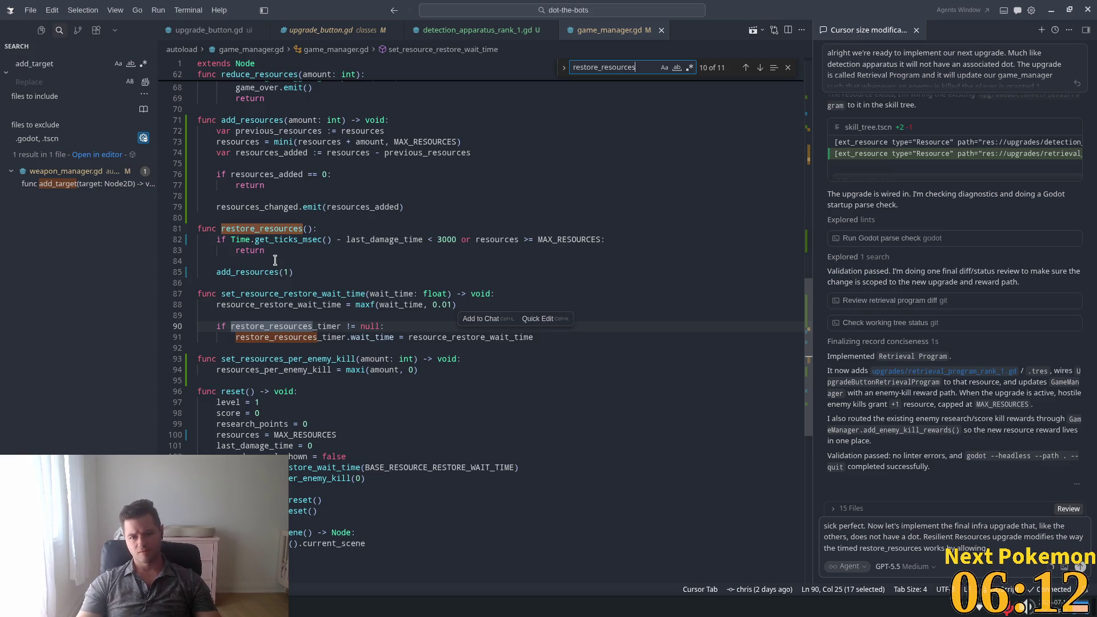
{"action": "key", "text": "Return"}
{"action": "key", "text": "Return"}
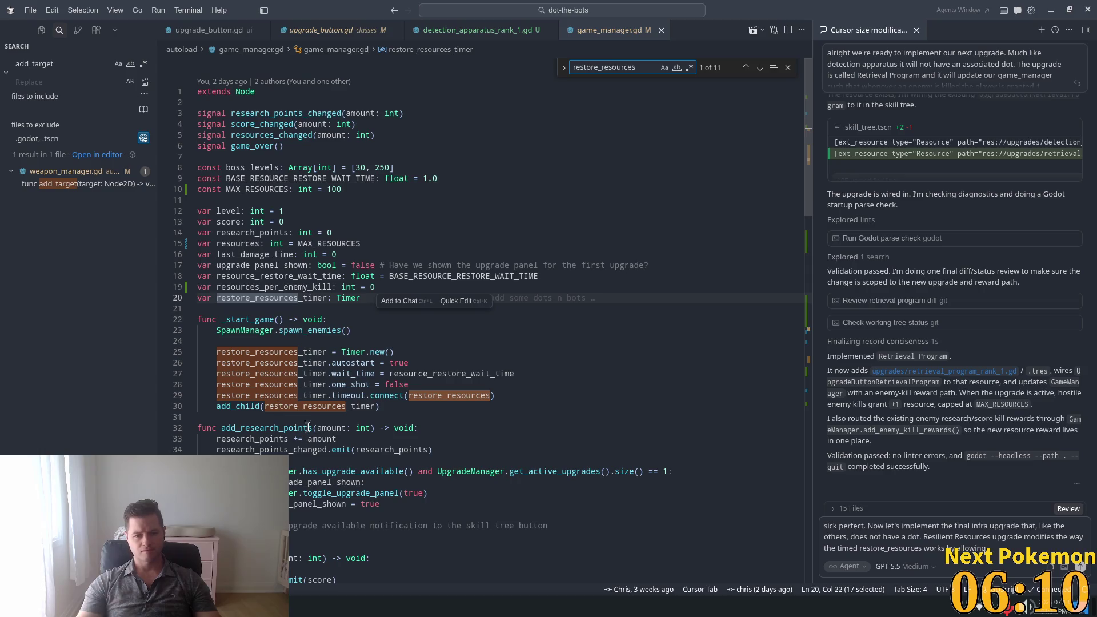
{"action": "scroll", "coordinate": [308, 427], "scroll_direction": "down", "scroll_amount": 2}
{"action": "double_click", "coordinate": [360, 351]}
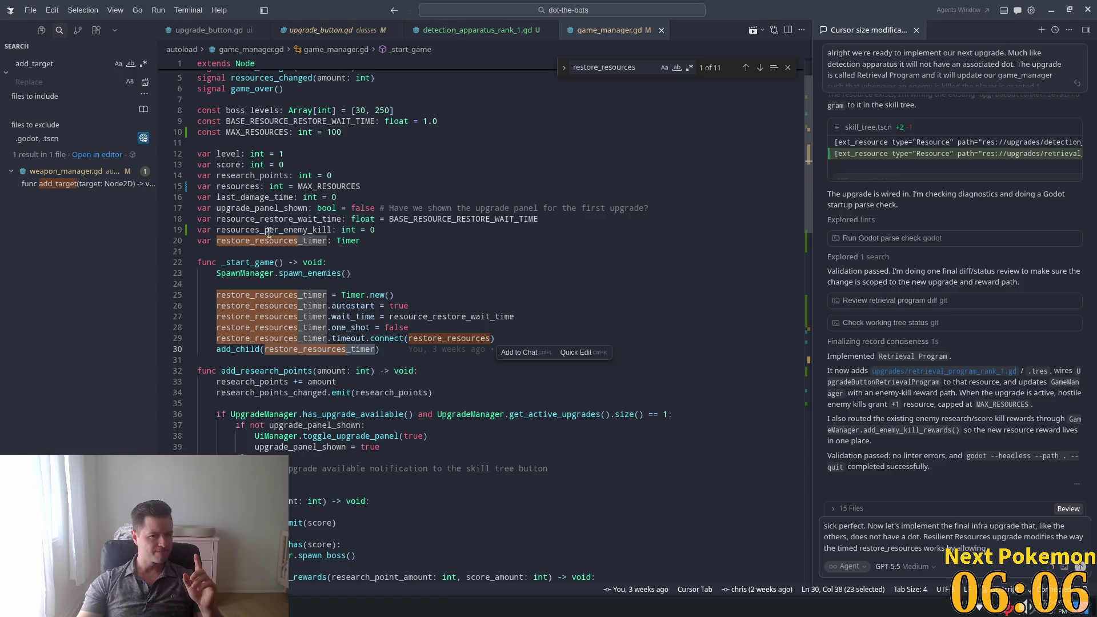
- Trace last_damage_time from line 16 into reduce_resources and its other matches, then return to the chat draft
{"action": "double_click", "coordinate": [258, 197]}
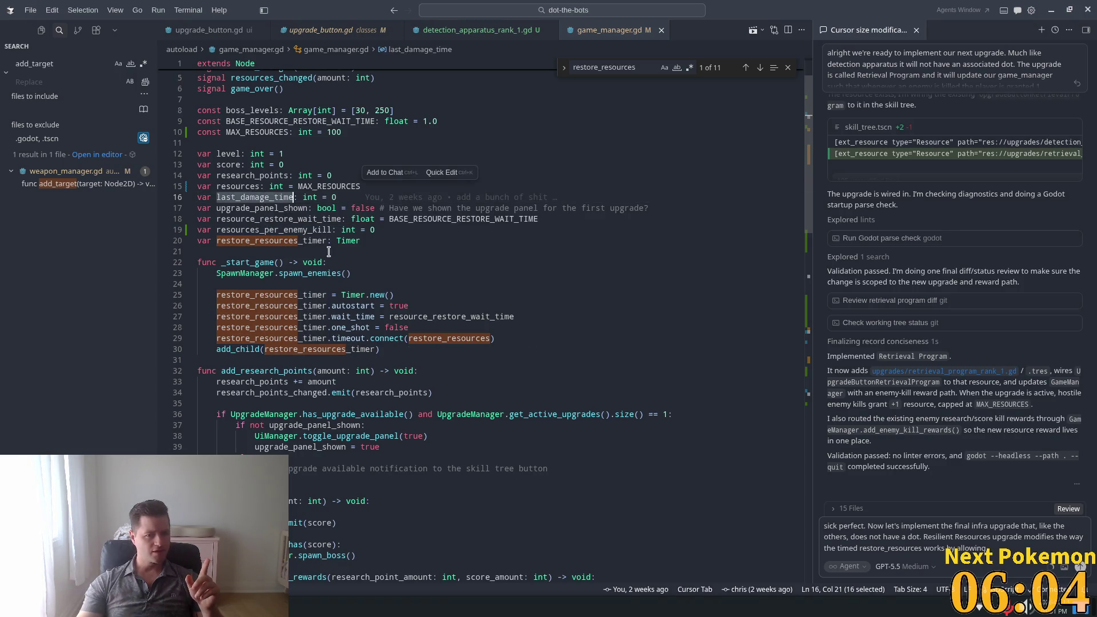
{"action": "scroll", "coordinate": [327, 255], "scroll_direction": "down", "scroll_amount": 7}
{"action": "scroll", "coordinate": [327, 256], "scroll_direction": "down", "scroll_amount": 2}
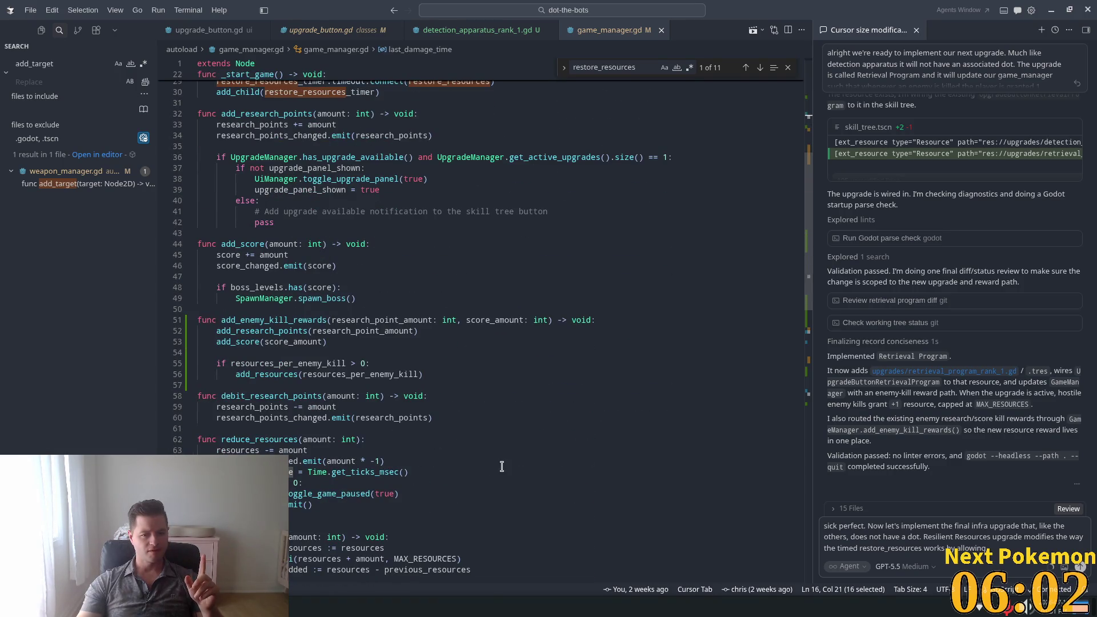
{"action": "left_click", "coordinate": [256, 439]}
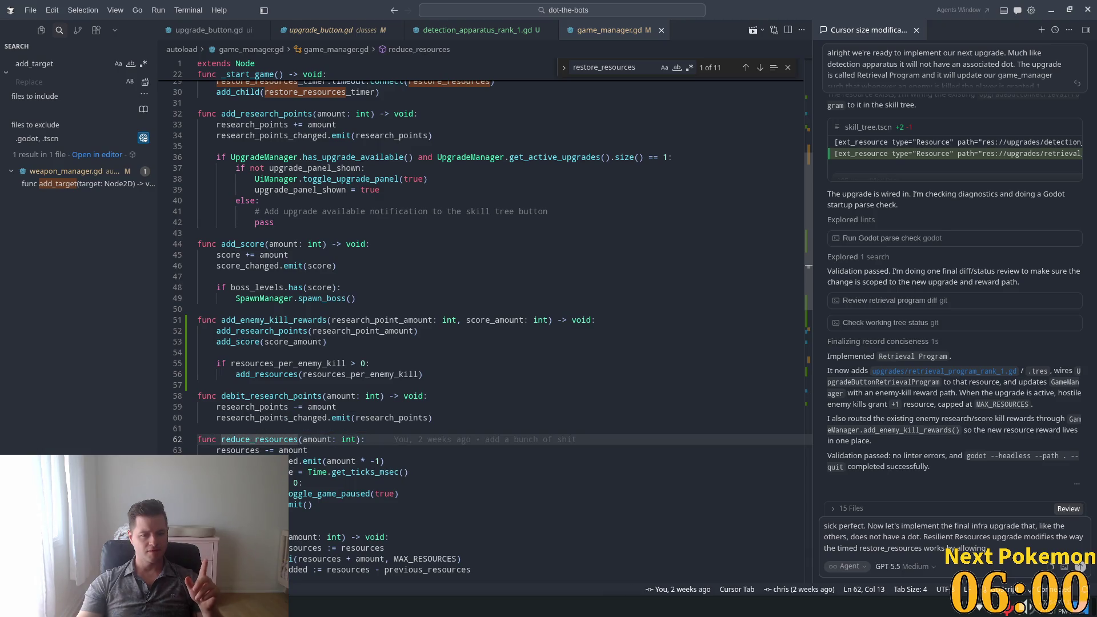
{"action": "key", "text": "Down"}
{"action": "key", "text": "Down"}
{"action": "key", "text": "Down"}
{"action": "key", "text": "ctrl+f"}
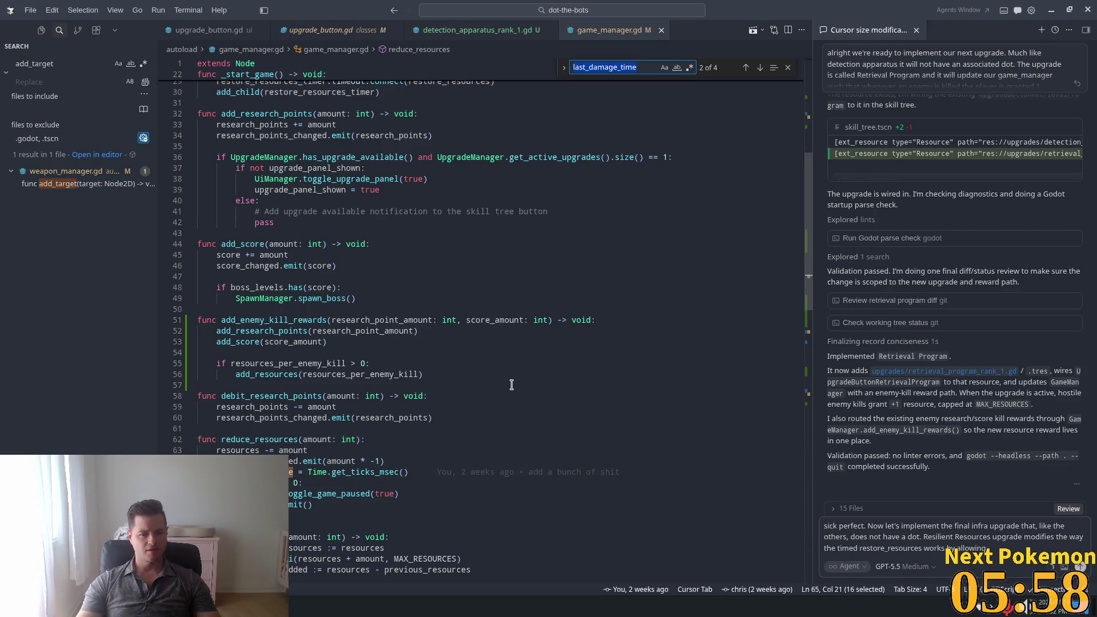
{"action": "key", "text": "Return"}
{"action": "key", "text": "Return"}
{"action": "key", "text": "Return"}
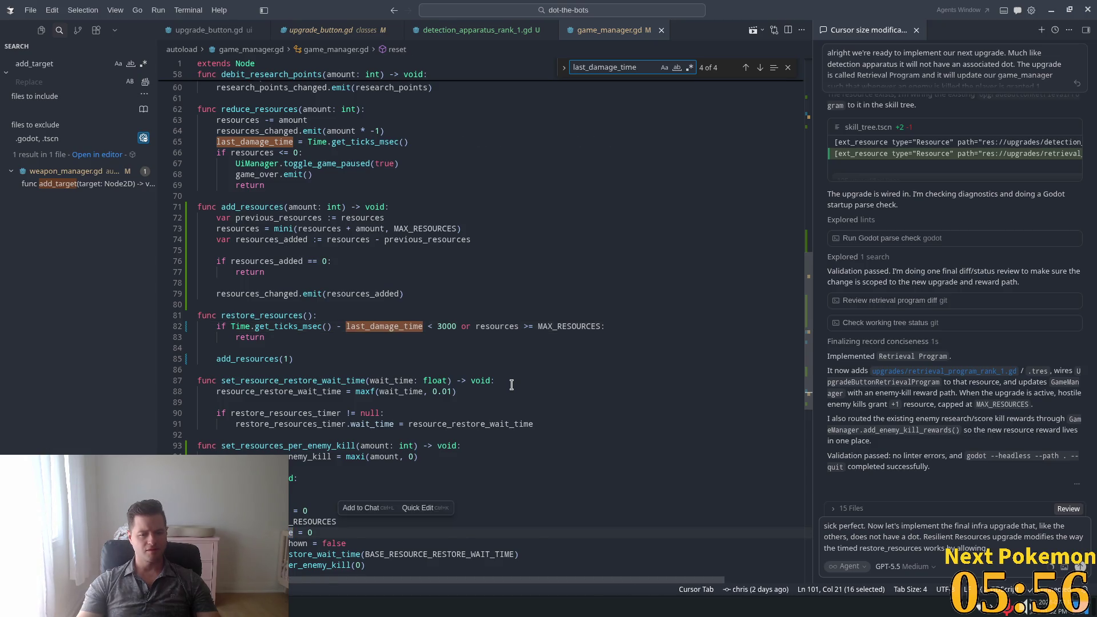
{"action": "key", "text": "Return"}
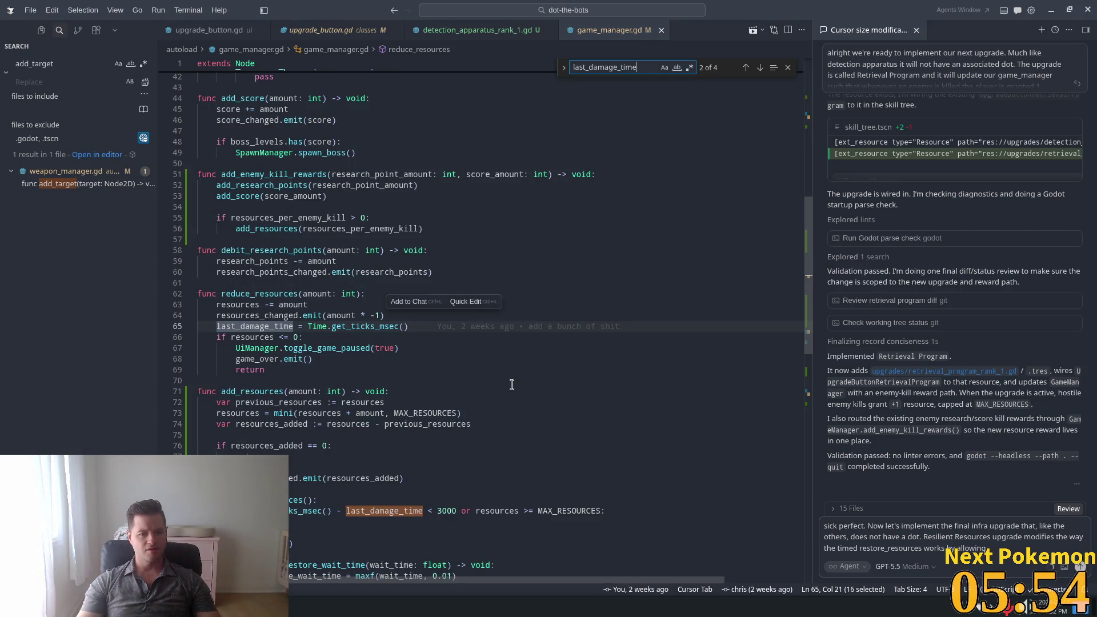
{"action": "scroll", "coordinate": [515, 384], "scroll_direction": "down", "scroll_amount": 3}
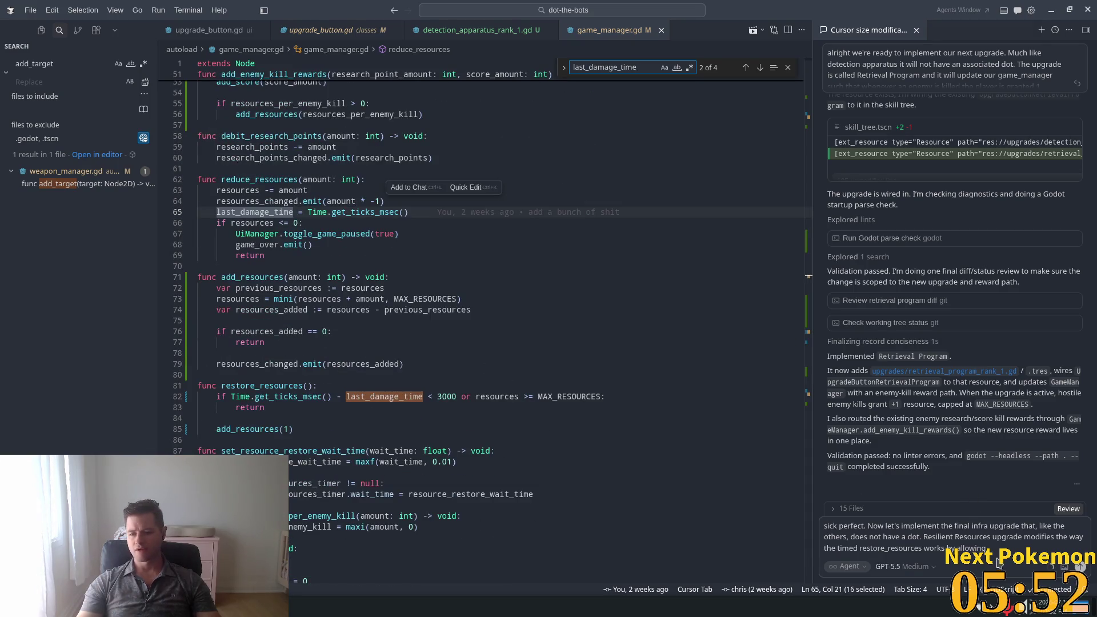
{"action": "left_click", "coordinate": [999, 563]}
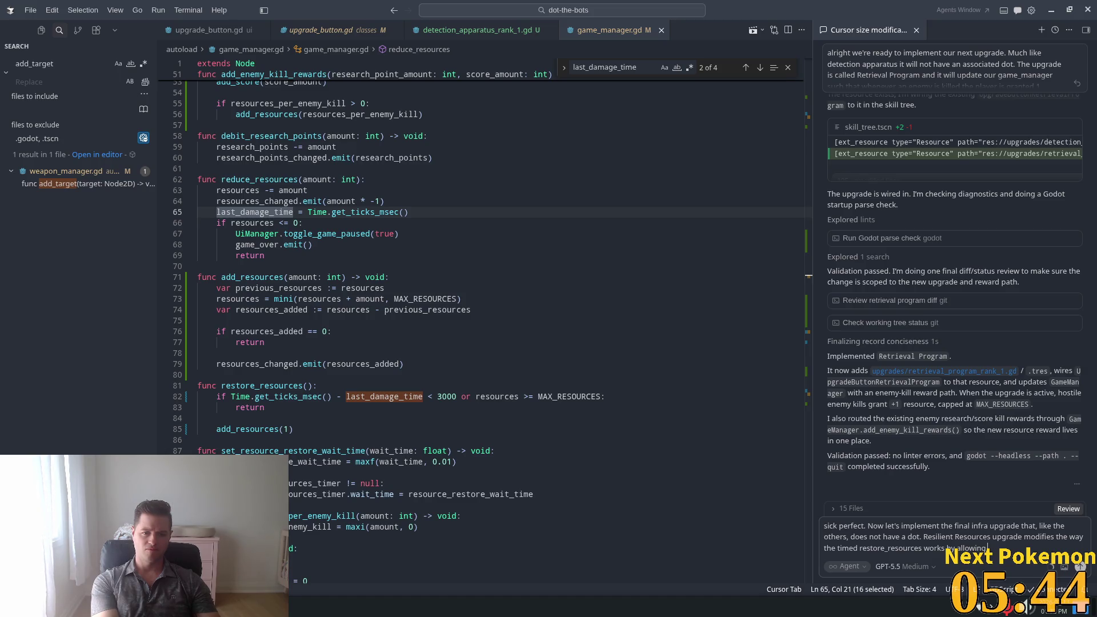
- Add to the prompt: resources keep restoring regardless of last_damage_time, with restore_resources_timer interval increased by 3x
{"action": "type", "text": " resources"}
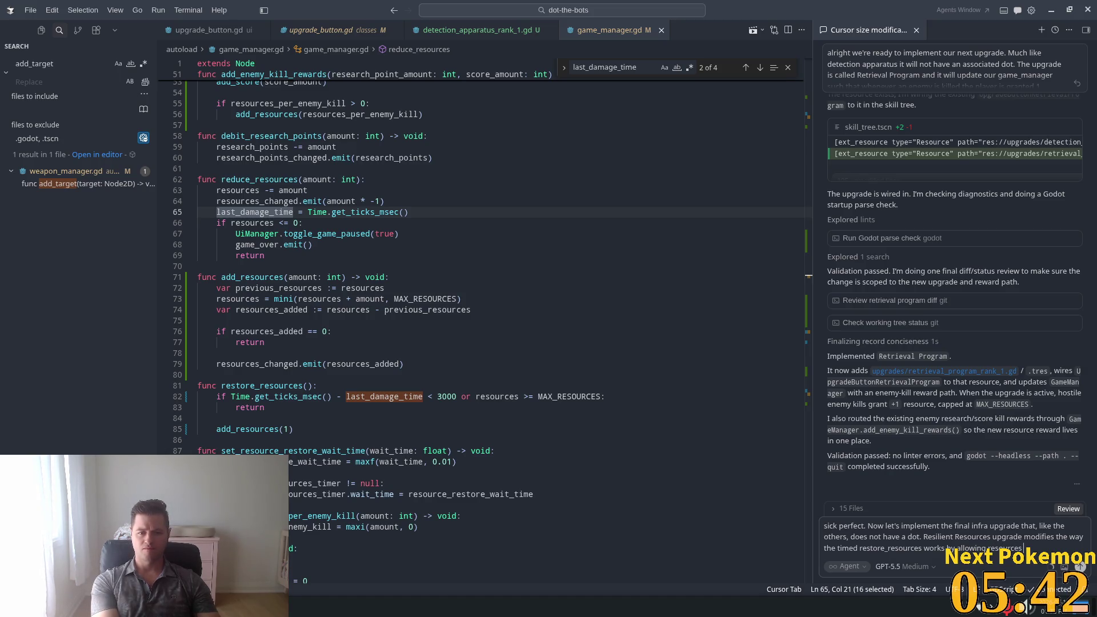
{"action": "type", "text": " to continue"}
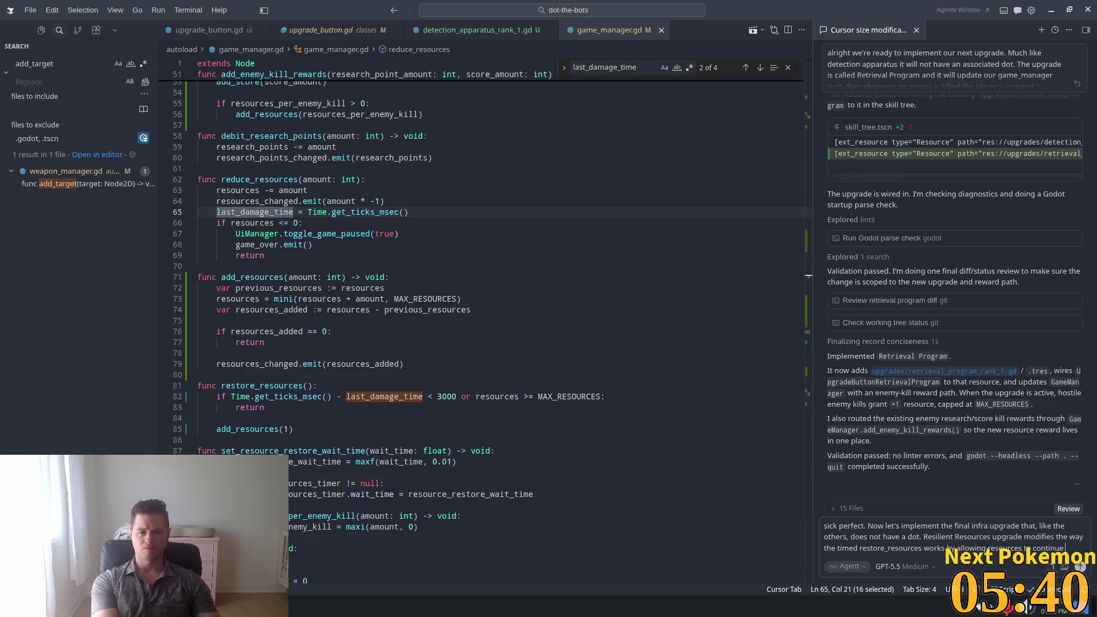
{"action": "type", "text": " being"}
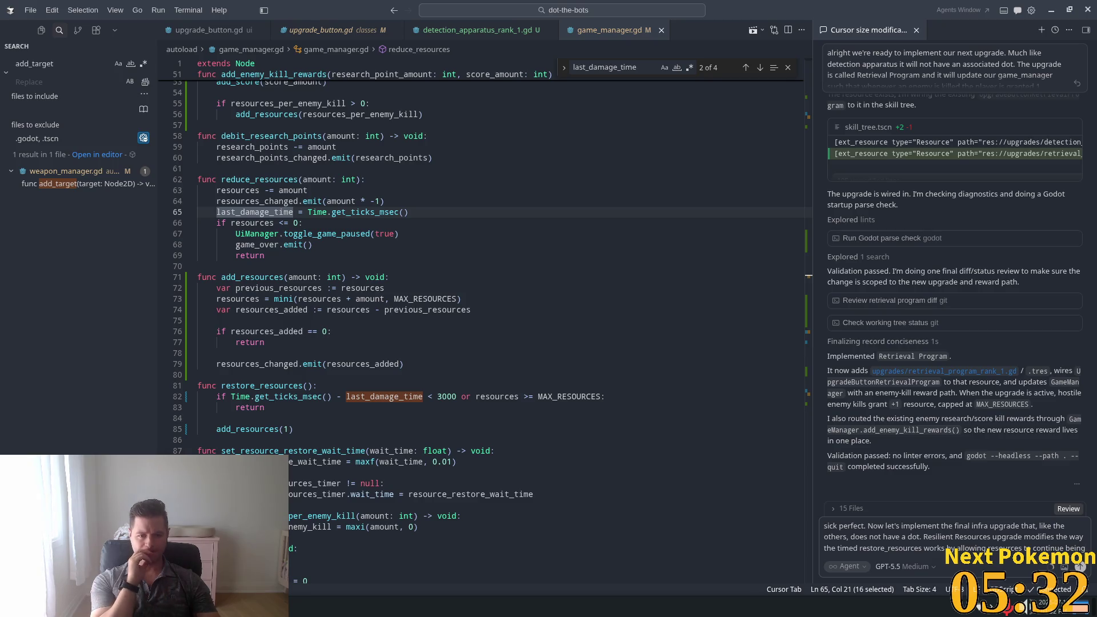
{"action": "type", "text": "res"}
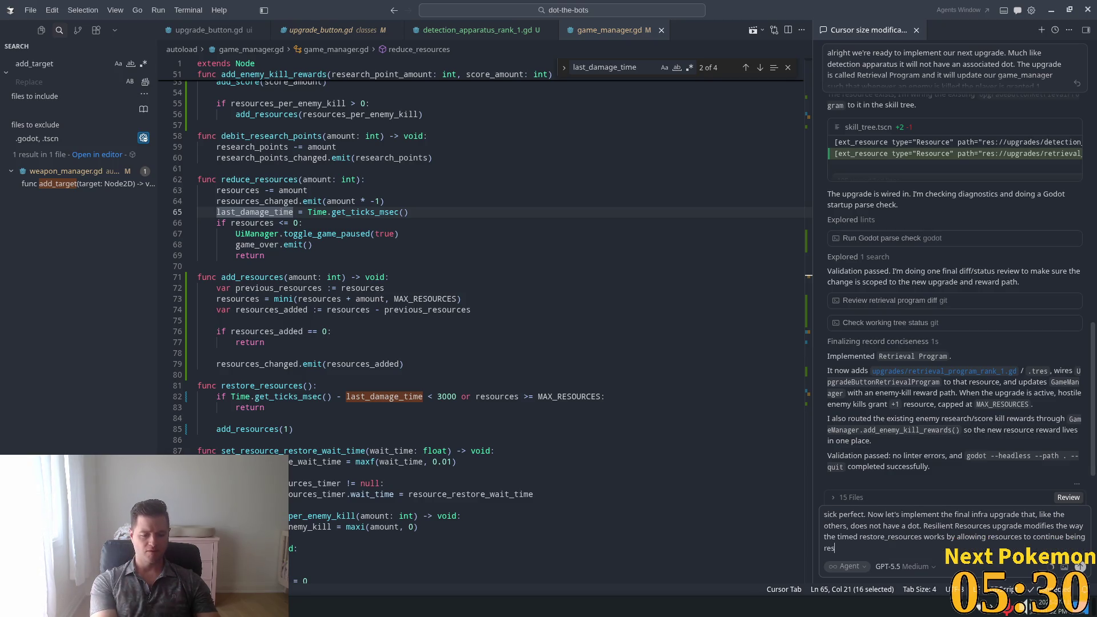
{"action": "type", "text": "tored "}
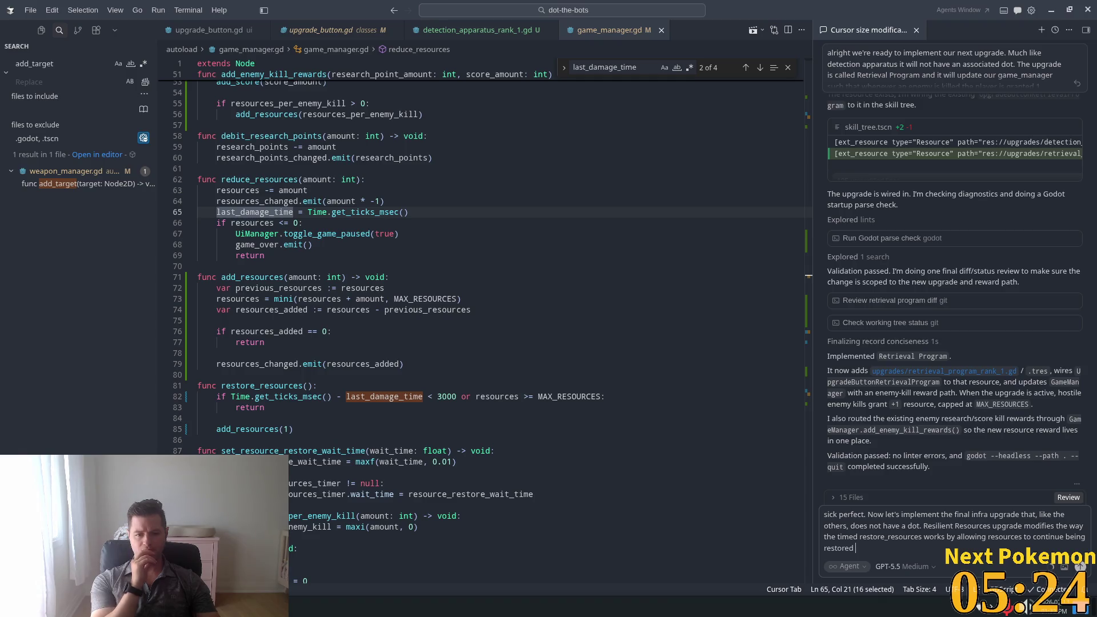
{"action": "type", "text": "regardle"}
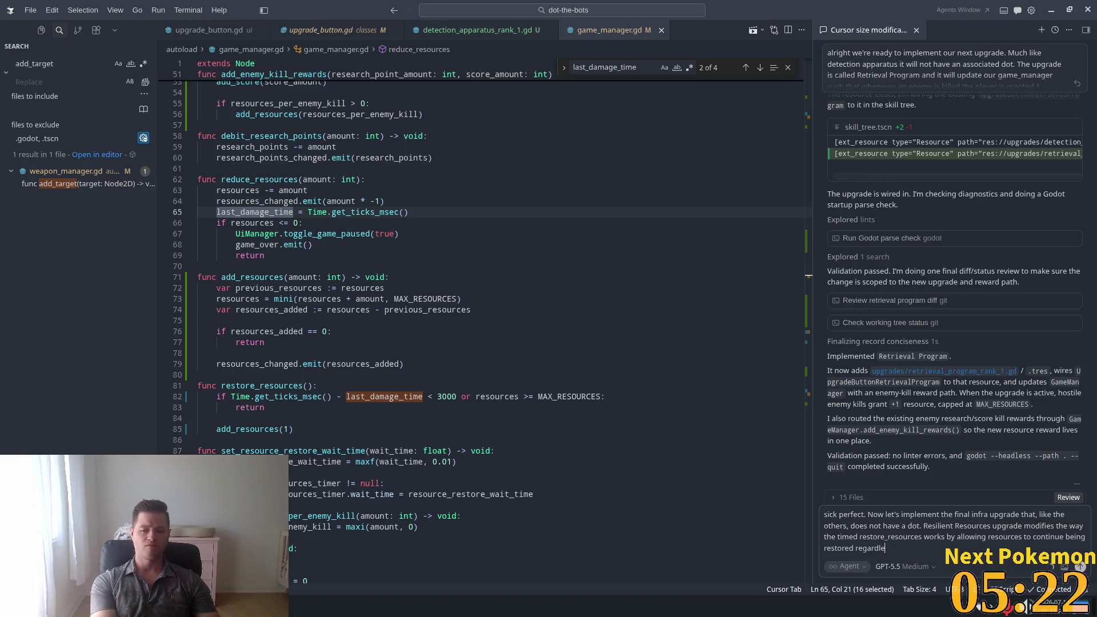
{"action": "type", "text": "ss of the last"}
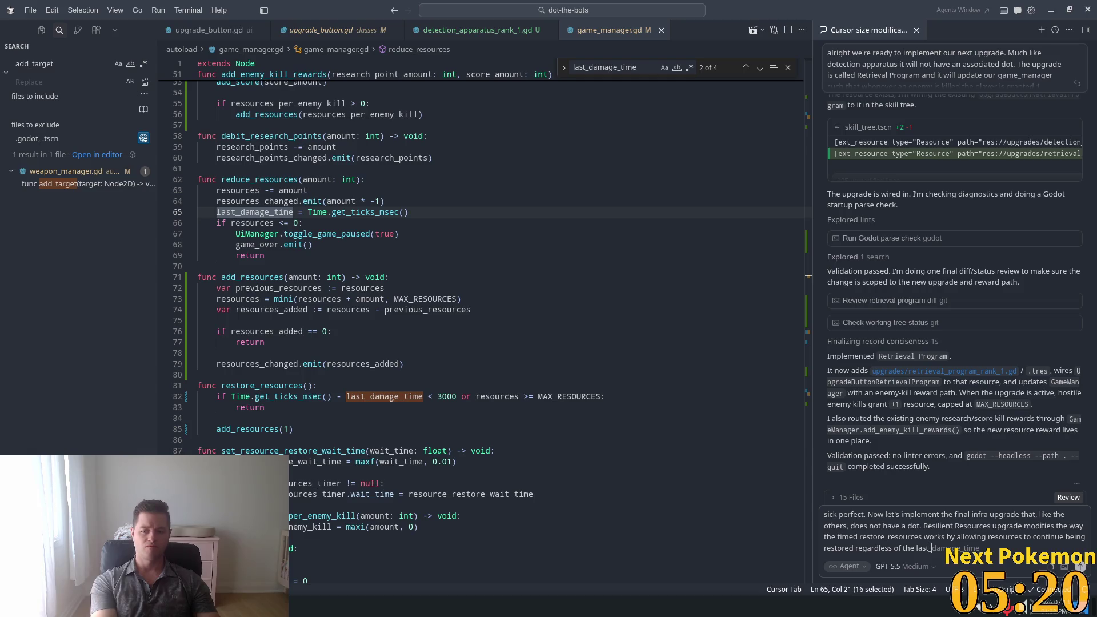
{"action": "key", "text": "Tab"}
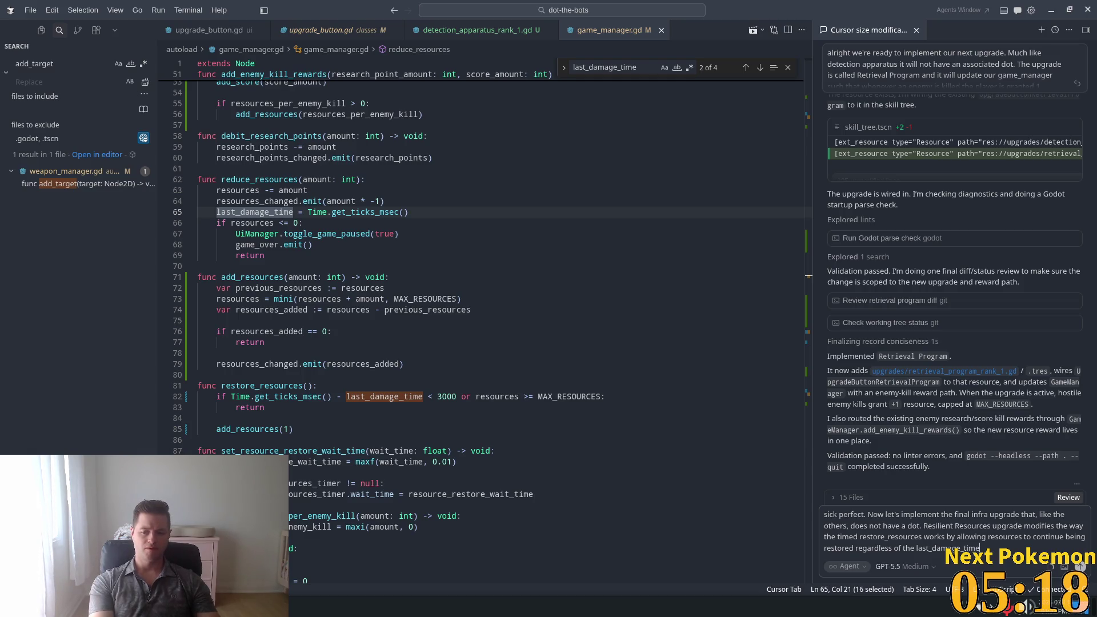
{"action": "type", "text": "by"}
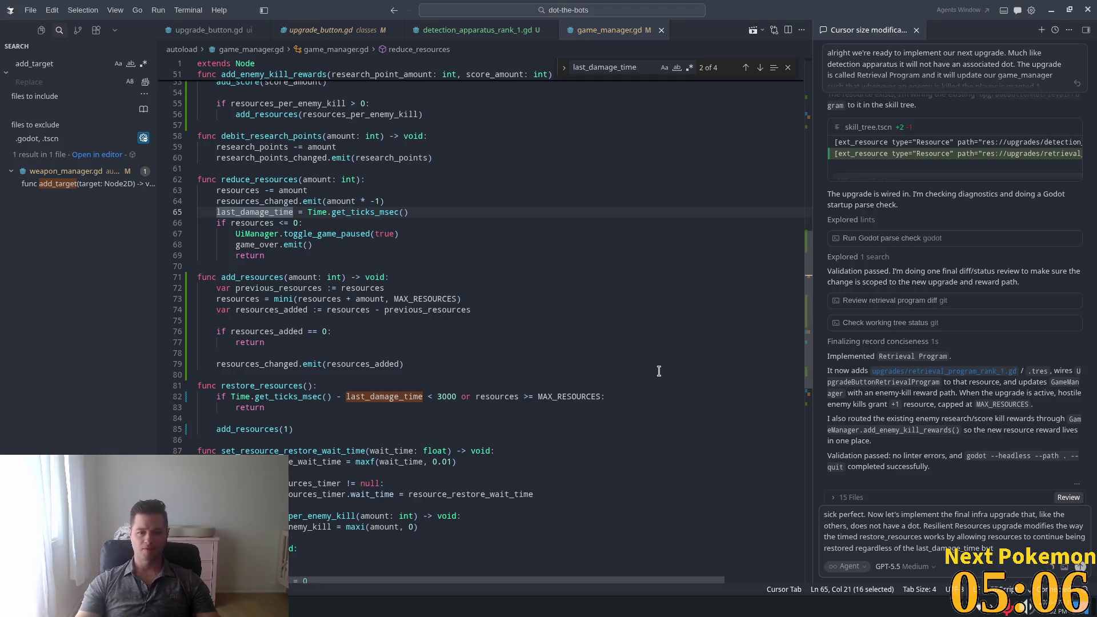
{"action": "scroll", "coordinate": [657, 368], "scroll_direction": "down", "scroll_amount": 1}
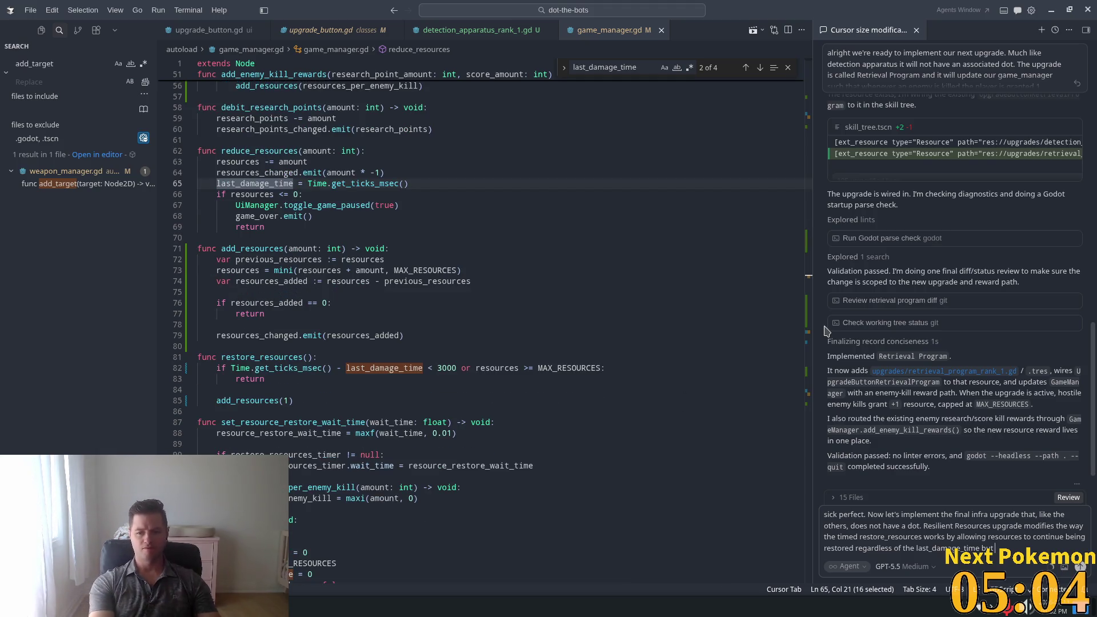
{"action": "type", "text": "incl"}
{"action": "type", "text": "es the"}
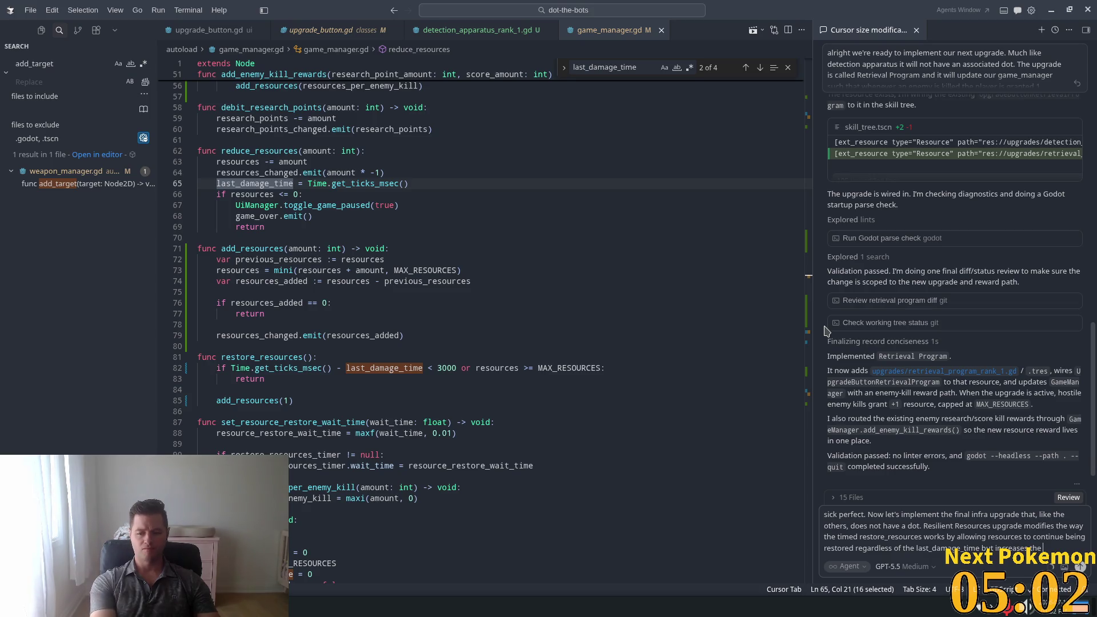
{"action": "type", "text": " restore"}
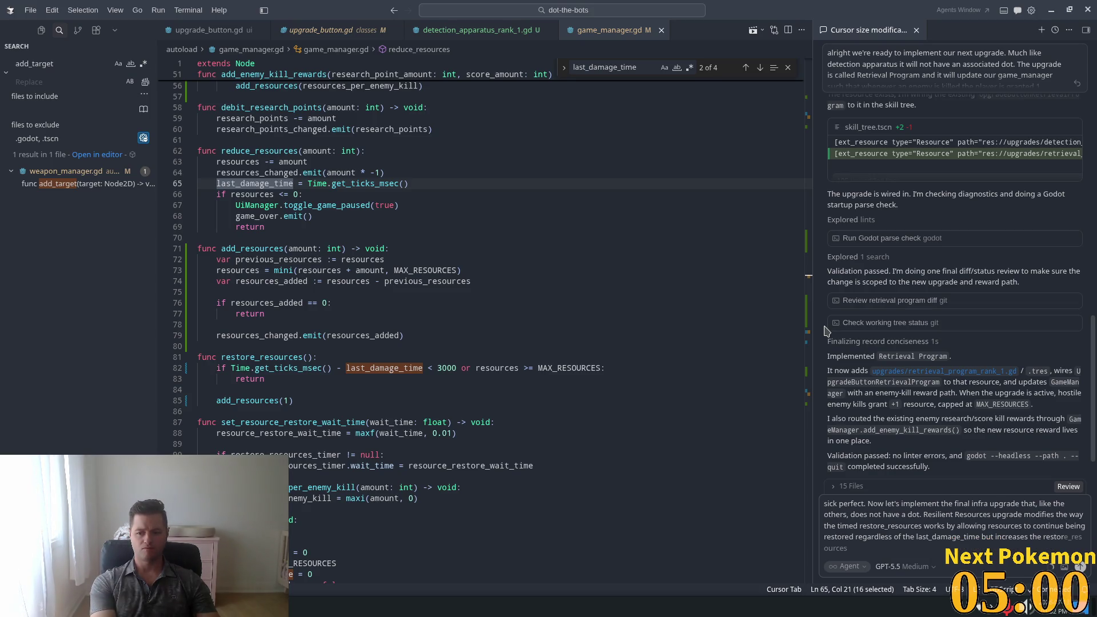
{"action": "key", "text": "Tab"}
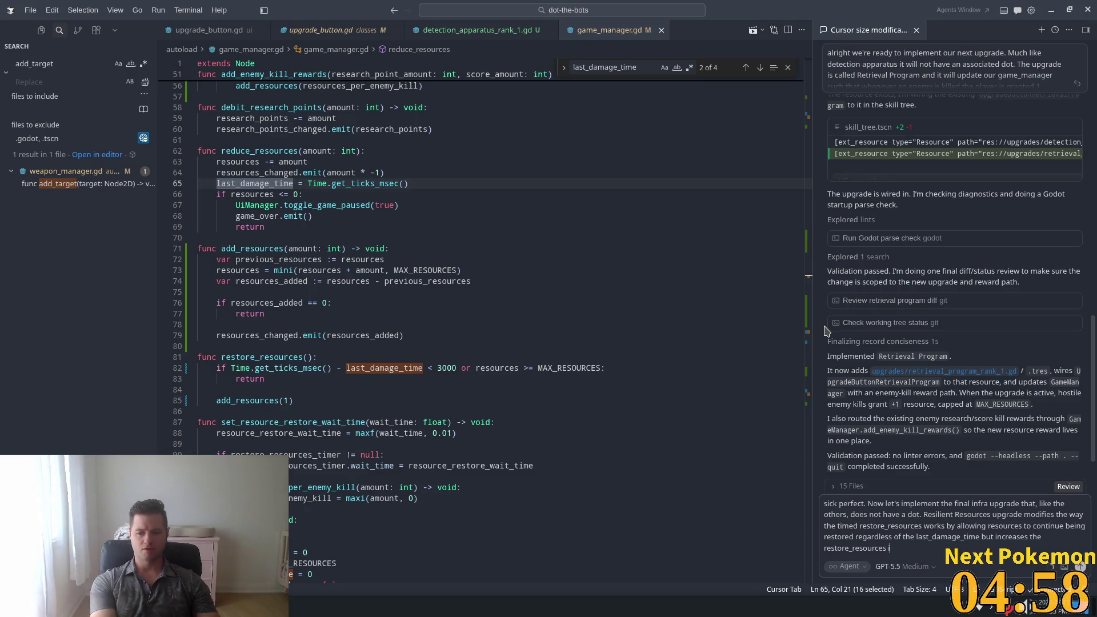
{"action": "type", "text": "r intre"}
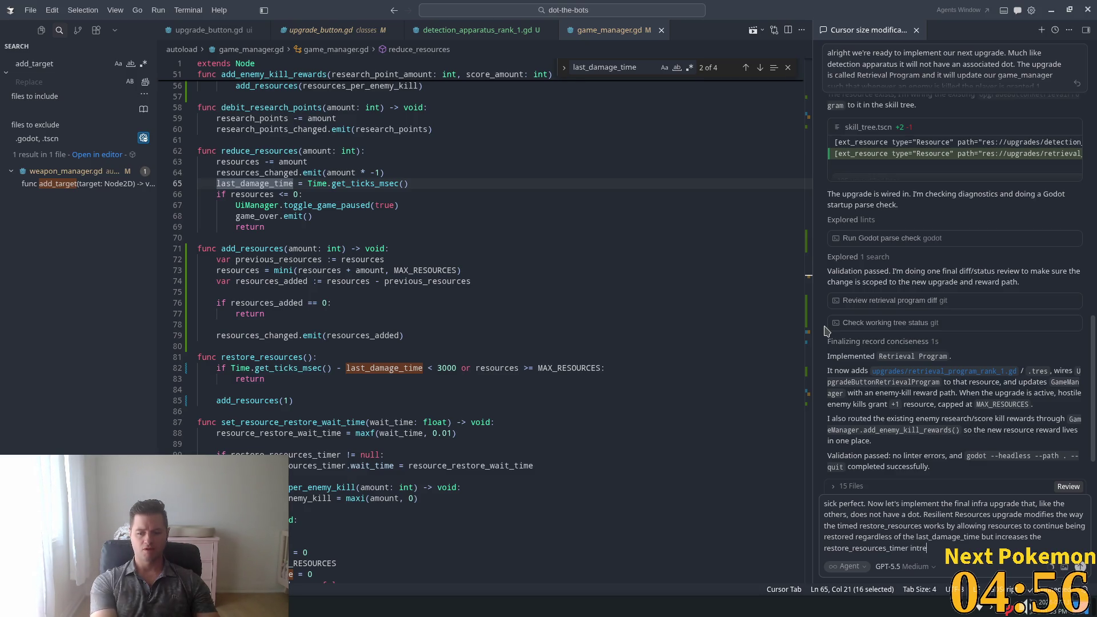
{"action": "key", "text": "BackSpace"}
{"action": "key", "text": "BackSpace"}
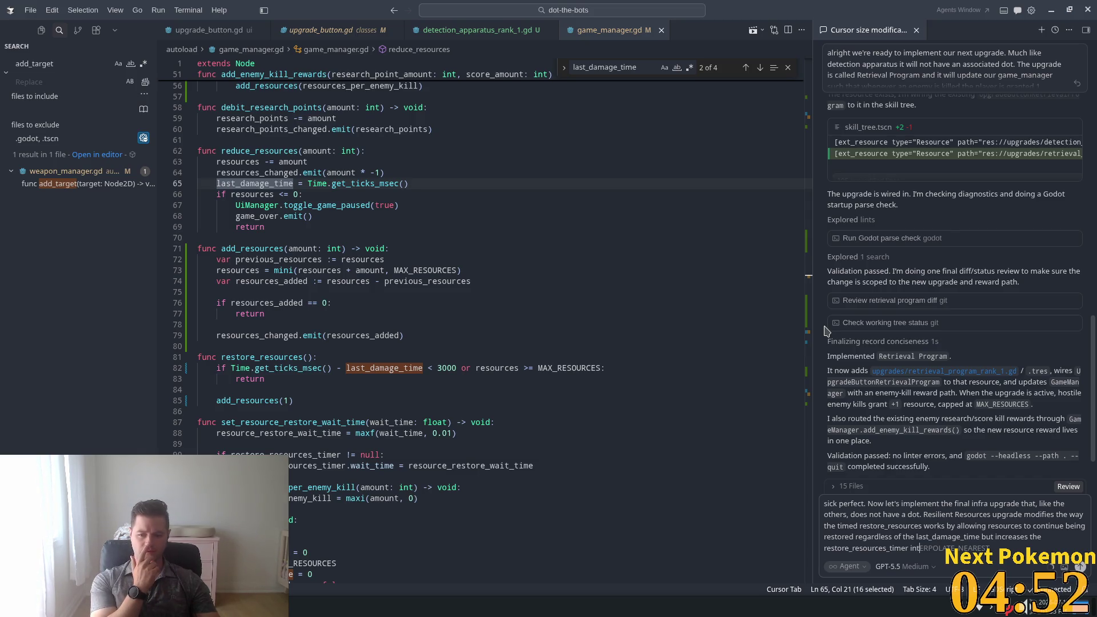
{"action": "type", "text": "erval "}
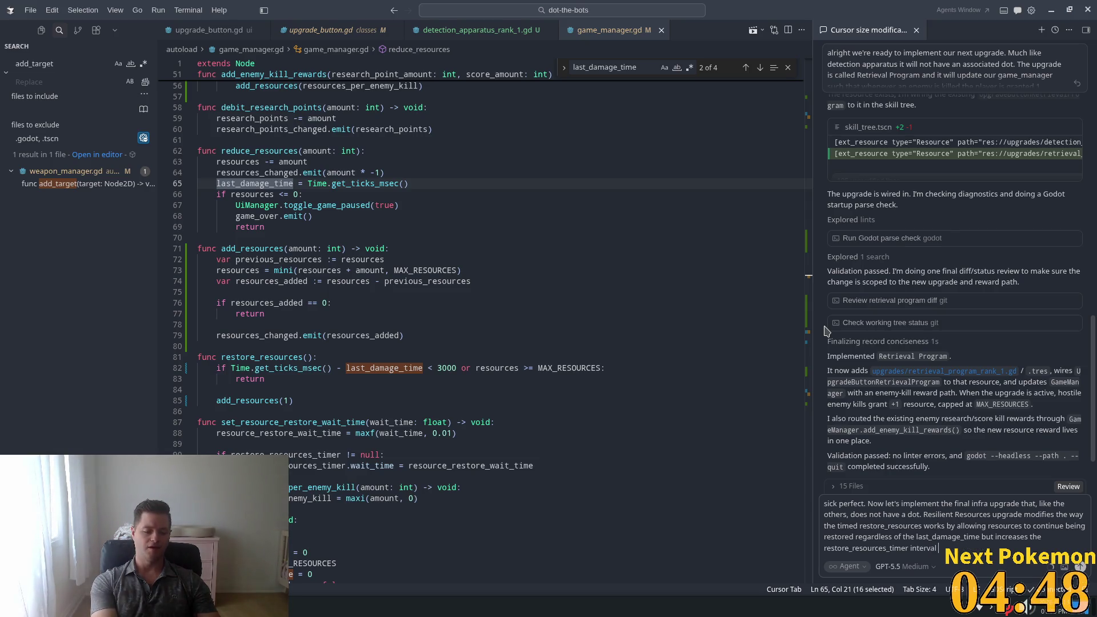
{"action": "type", "text": "by"}
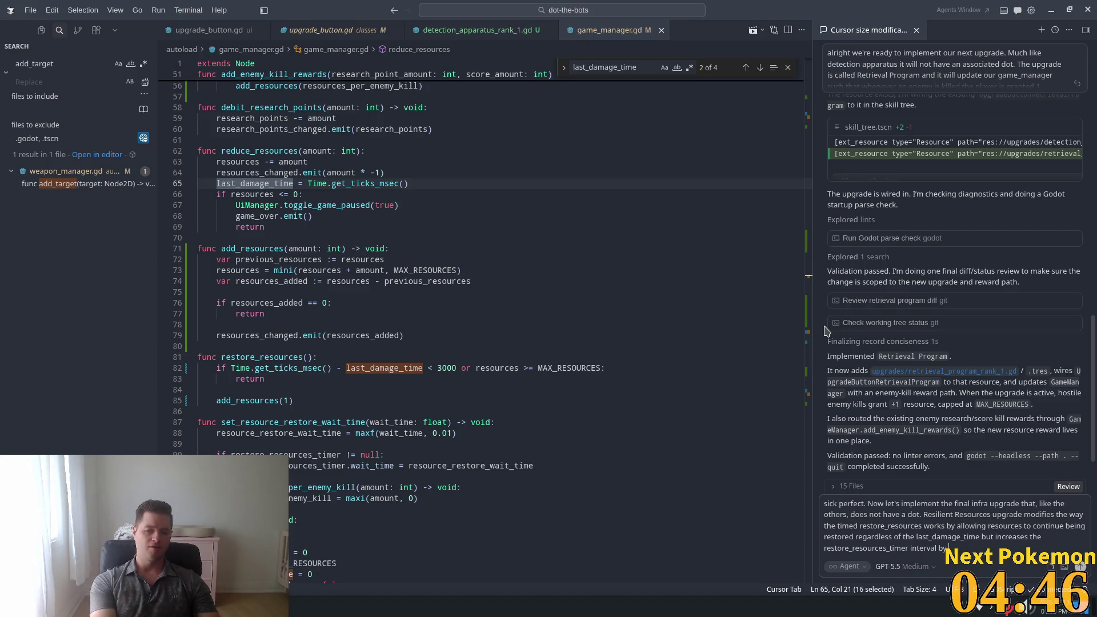
{"action": "type", "text": " 3x"}
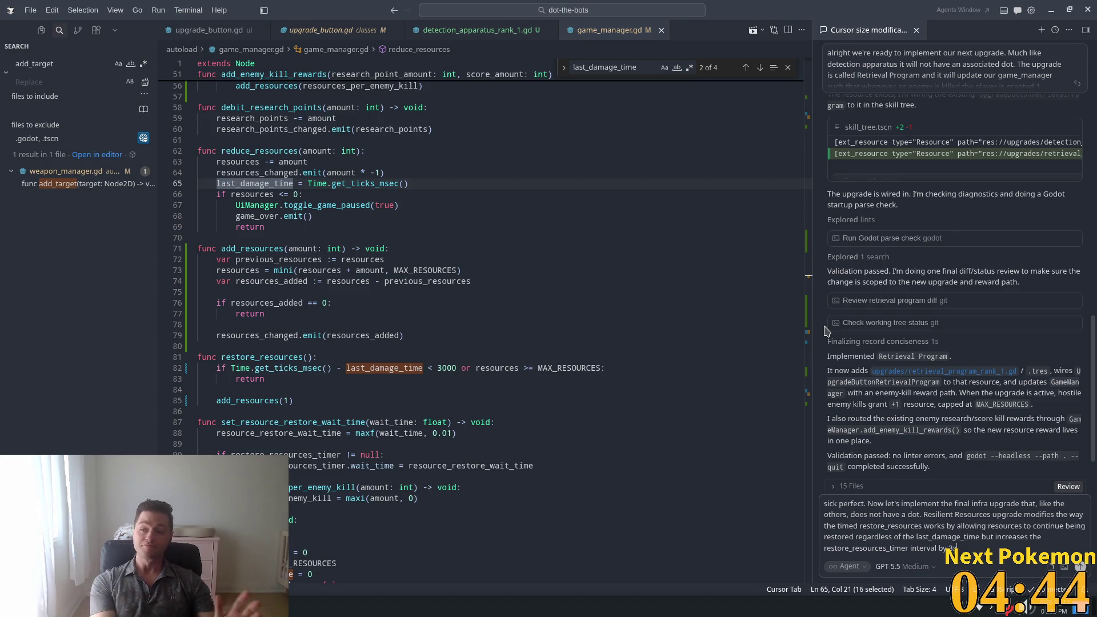
- Send the Resilient Resources request, then select the new restore_resources_after_damage flag on line 84
{"action": "key", "text": "Return"}
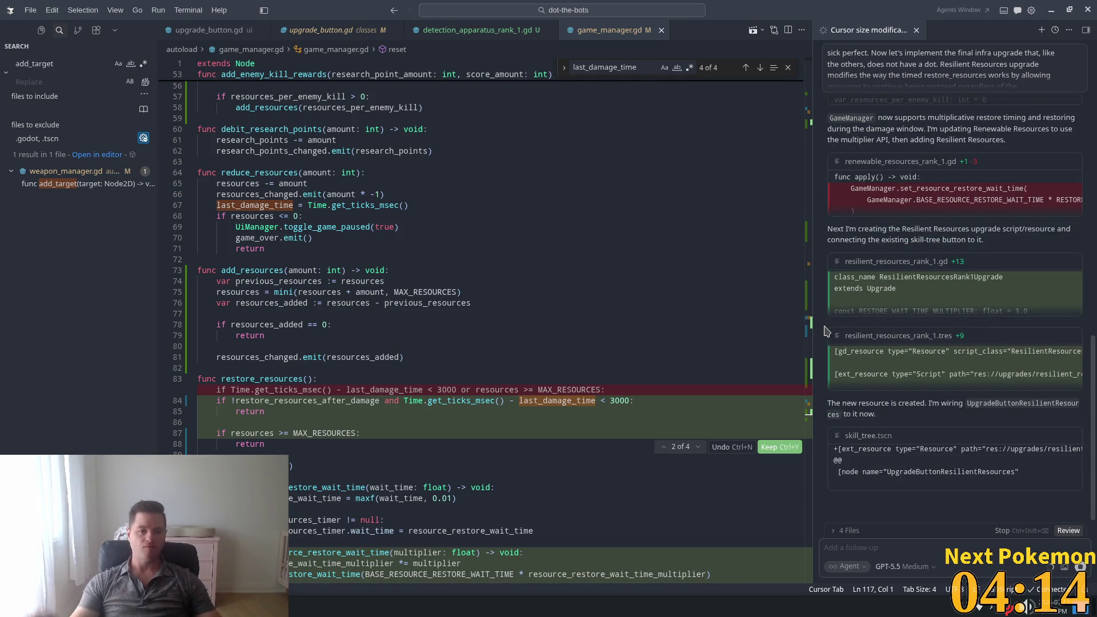
{"action": "double_click", "coordinate": [292, 403]}
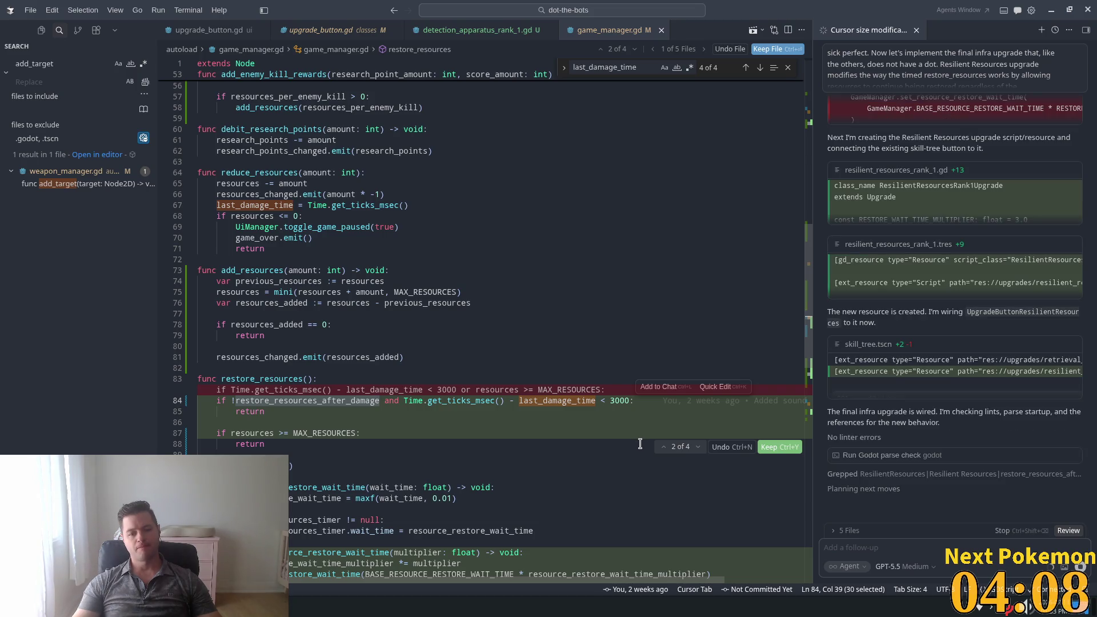
- Search game_manager.gd for restore_resources_after_damage and cycle through its uses back to the declaration
{"action": "key", "text": "ctrl+f"}
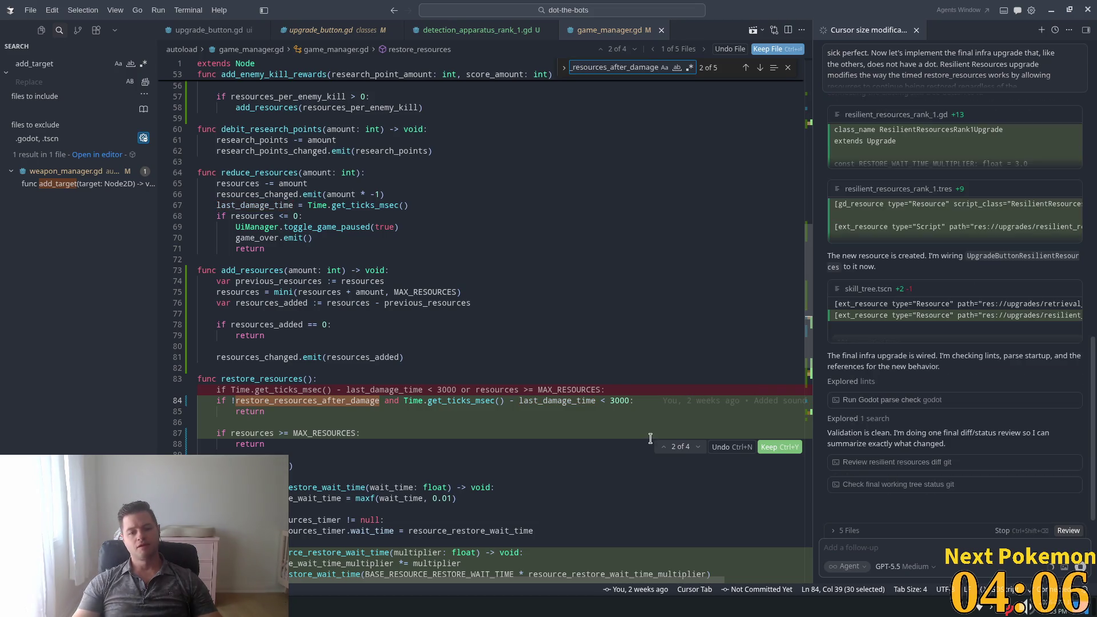
{"action": "key", "text": "Return"}
{"action": "key", "text": "Return"}
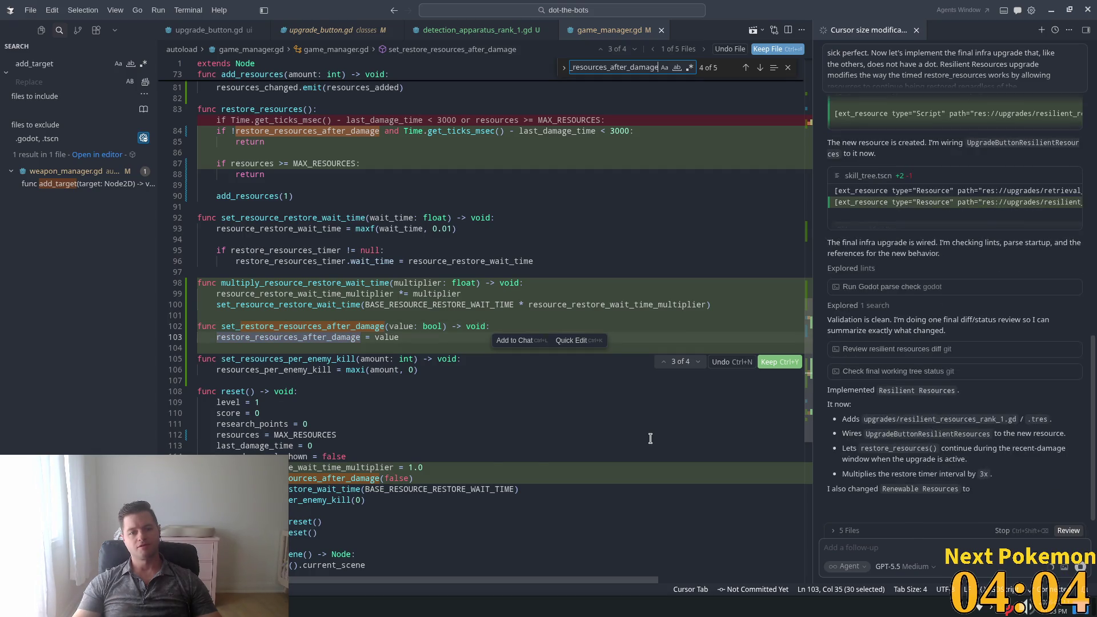
{"action": "key", "text": "Return"}
{"action": "key", "text": "Return"}
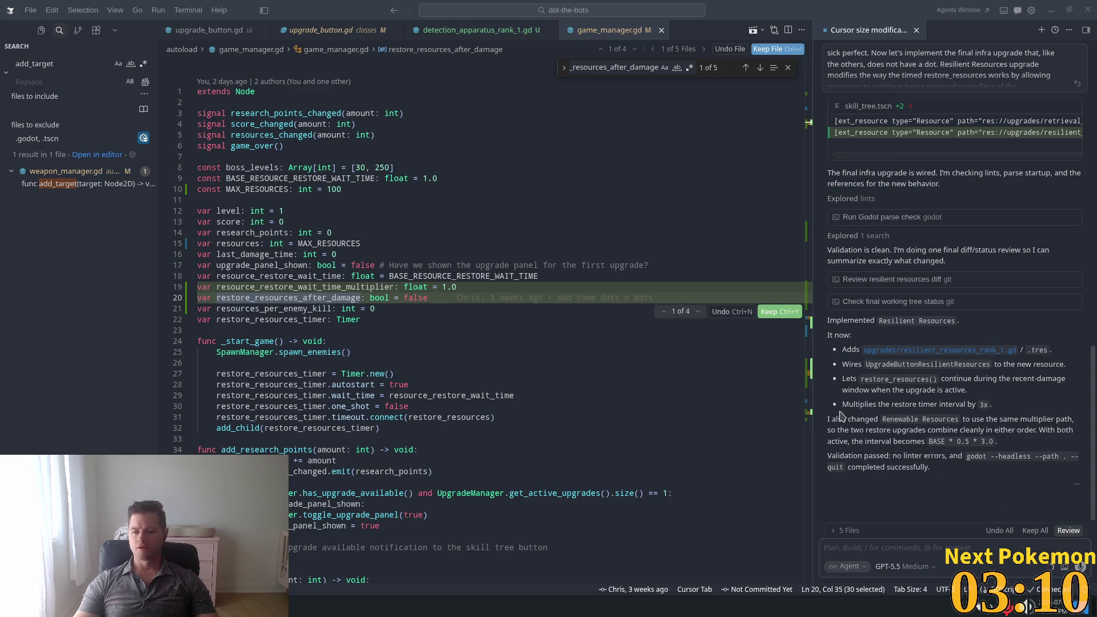
{"action": "mouse_move", "coordinate": [843, 420]}
{"action": "left_mouse_down"}
{"action": "mouse_move", "coordinate": [1056, 421]}
{"action": "mouse_move", "coordinate": [844, 424]}
{"action": "mouse_move", "coordinate": [888, 427]}
{"action": "left_mouse_up"}
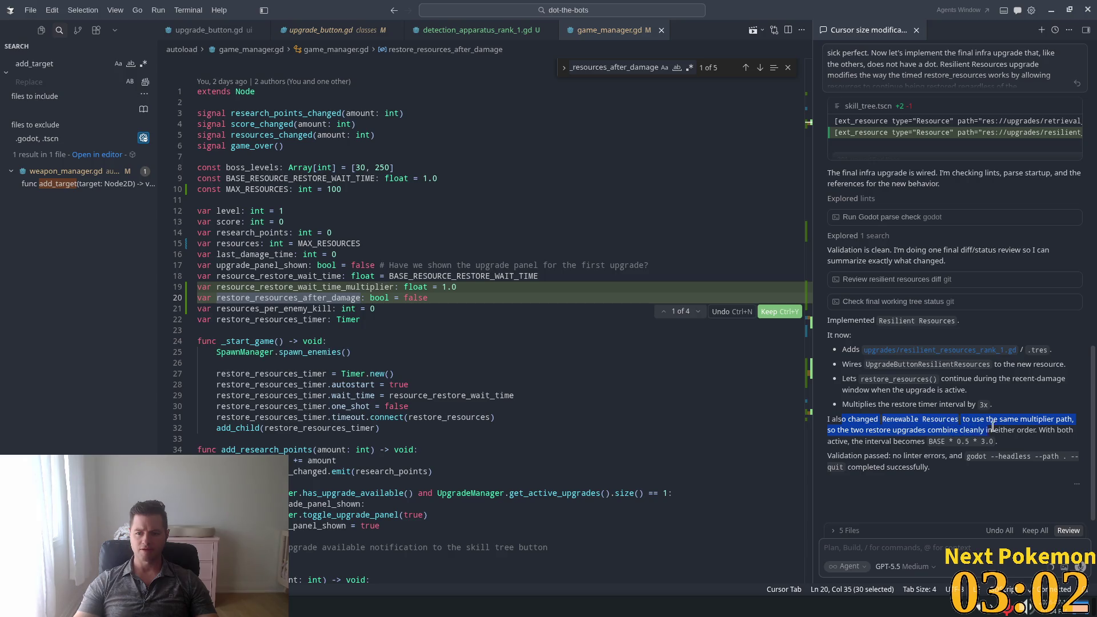
{"action": "mouse_move", "coordinate": [994, 428]}
{"action": "left_mouse_down"}
{"action": "mouse_move", "coordinate": [1022, 429]}
{"action": "mouse_move", "coordinate": [1029, 446]}
{"action": "left_mouse_up"}
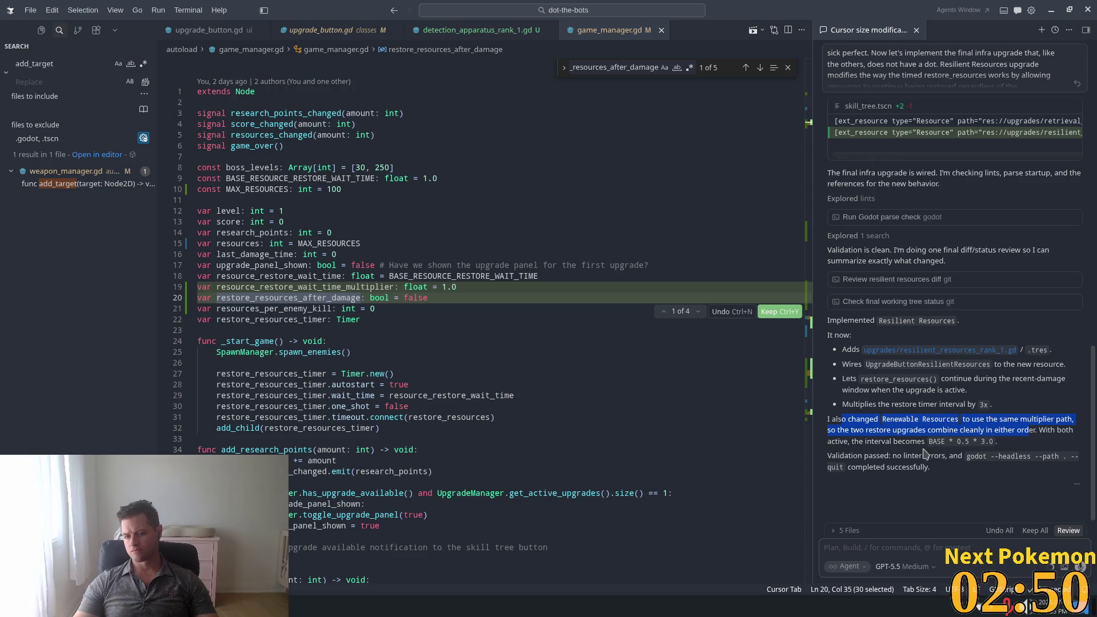
{"action": "left_click_drag", "start_coordinate": [866, 441], "coordinate": [975, 442]}
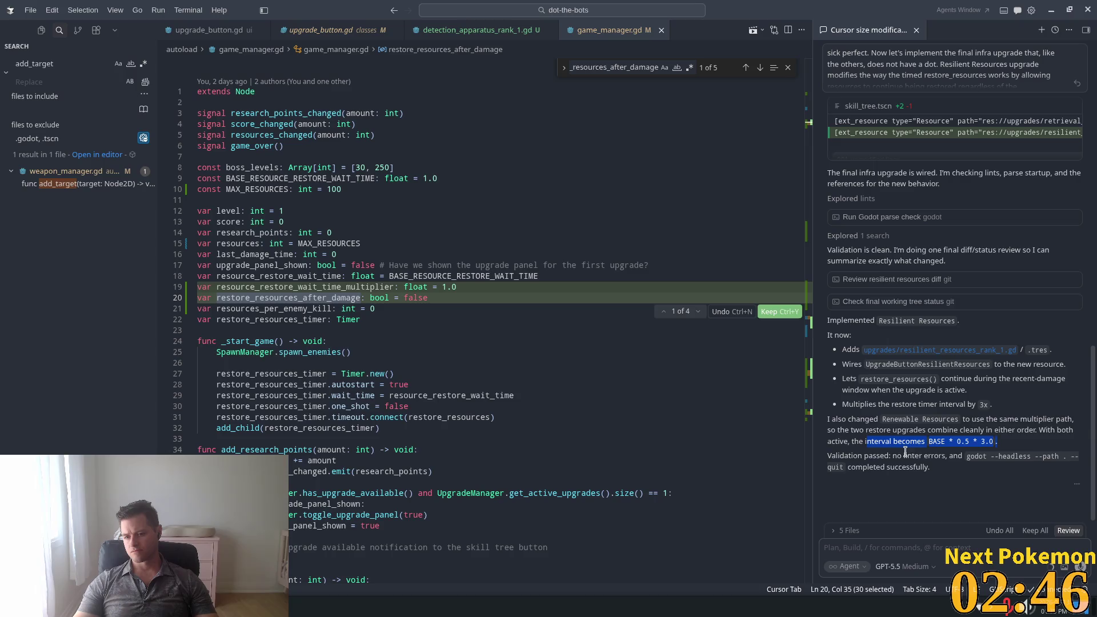
{"action": "left_click", "coordinate": [990, 434]}
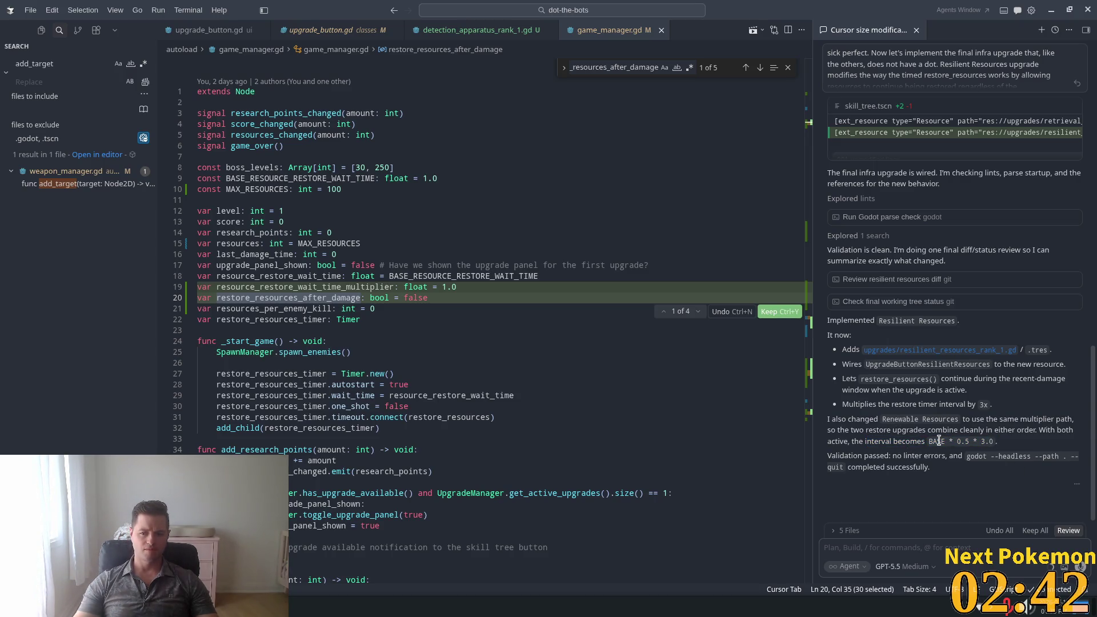
{"action": "left_click_drag", "start_coordinate": [930, 441], "coordinate": [938, 441]}
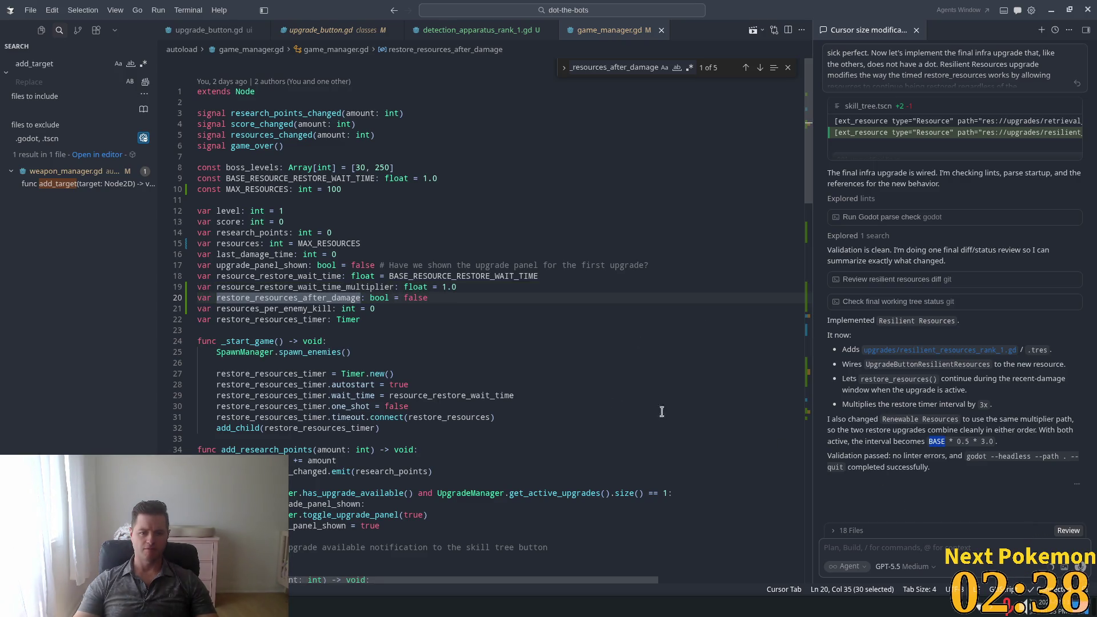
{"action": "left_click", "coordinate": [433, 331]}
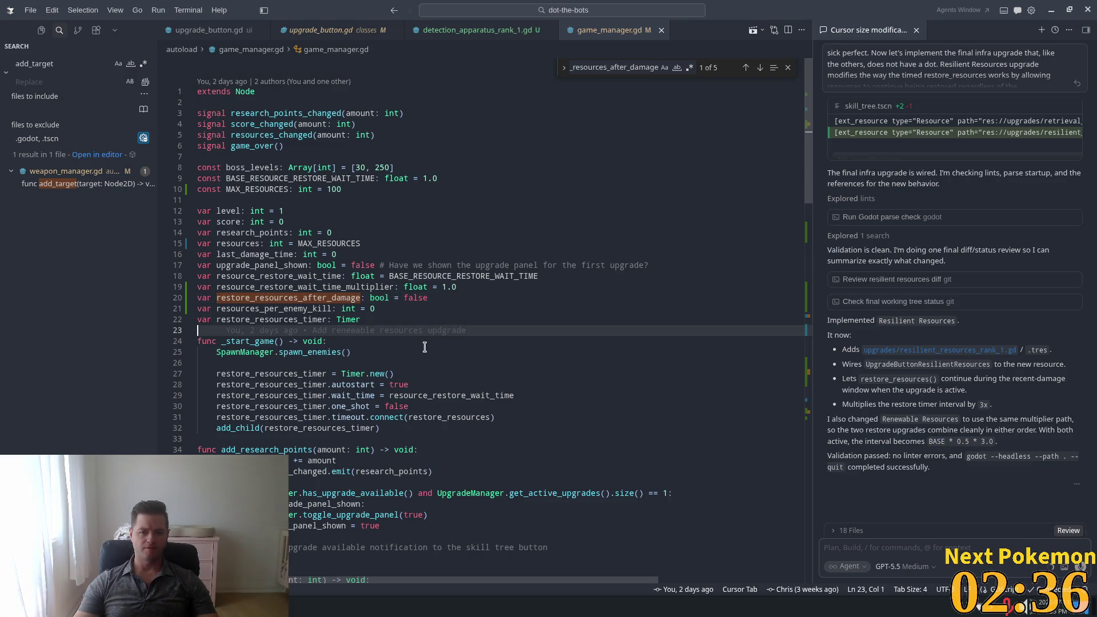
{"action": "scroll", "coordinate": [423, 351], "scroll_direction": "down", "scroll_amount": 6}
{"action": "scroll", "coordinate": [424, 351], "scroll_direction": "down", "scroll_amount": 3}
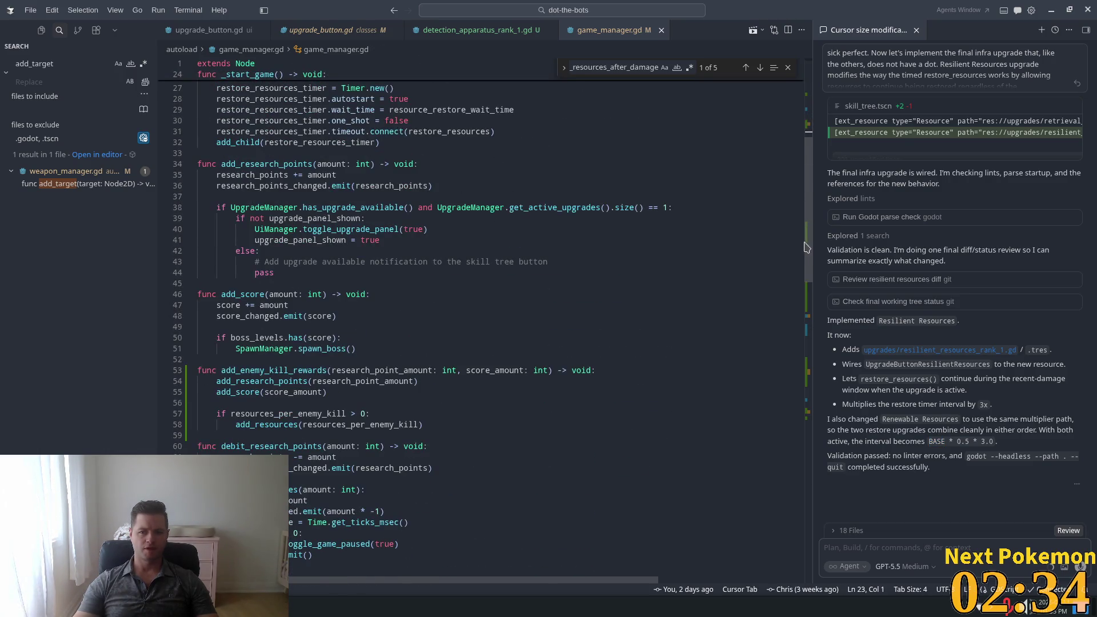
{"action": "mouse_move", "coordinate": [806, 247]}
{"action": "left_mouse_down"}
{"action": "mouse_move", "coordinate": [791, 492]}
{"action": "mouse_move", "coordinate": [784, 447]}
{"action": "left_mouse_up"}
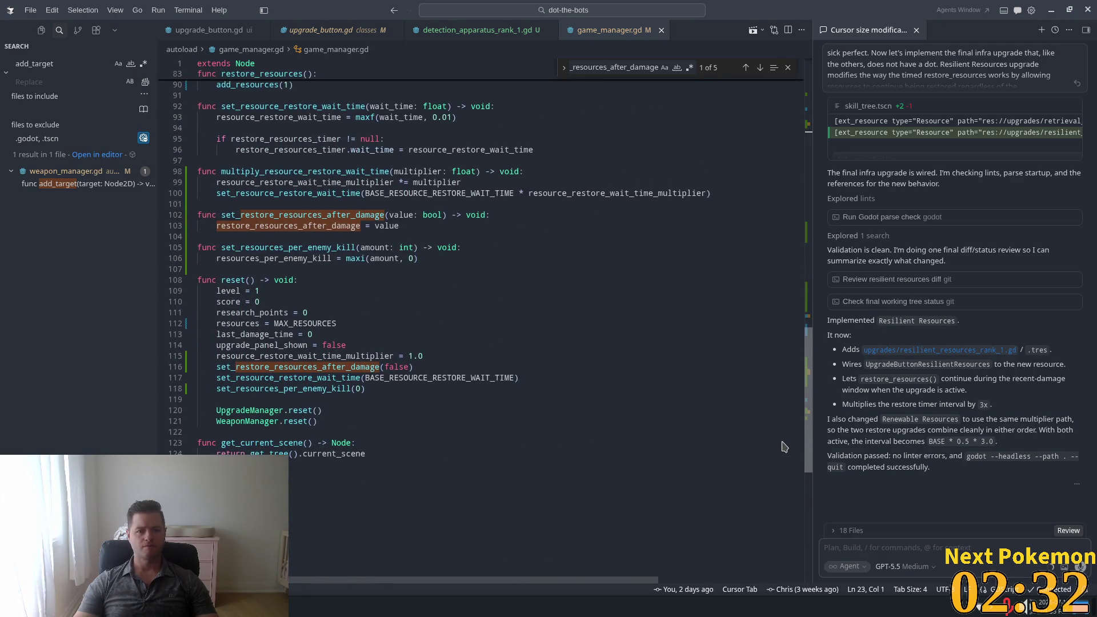
{"action": "scroll", "coordinate": [347, 315], "scroll_direction": "up", "scroll_amount": 3}
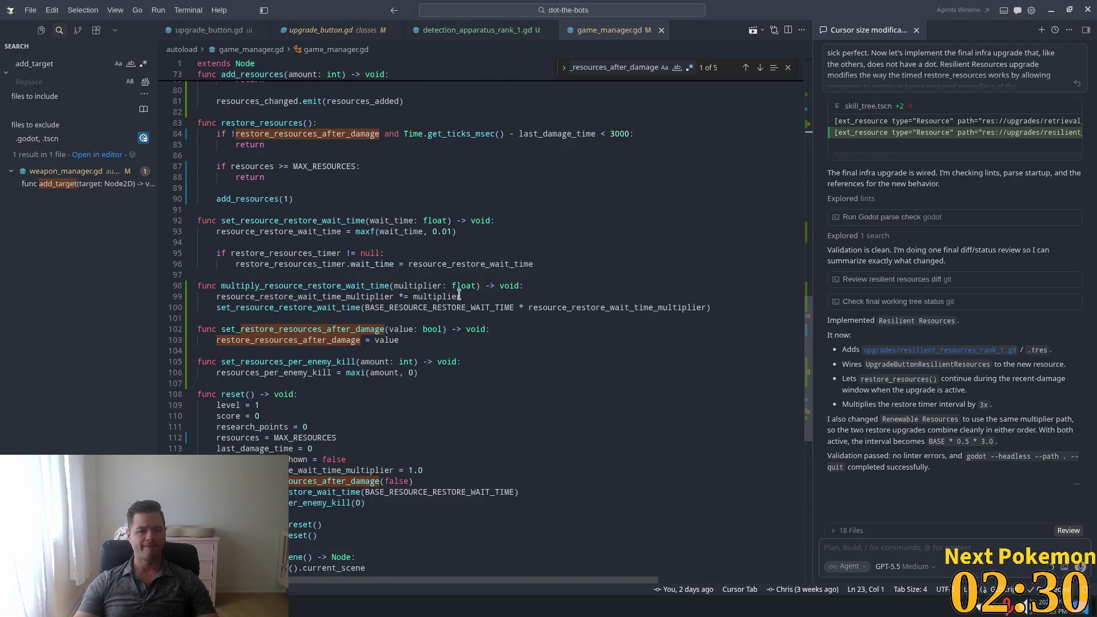
{"action": "double_click", "coordinate": [628, 309]}
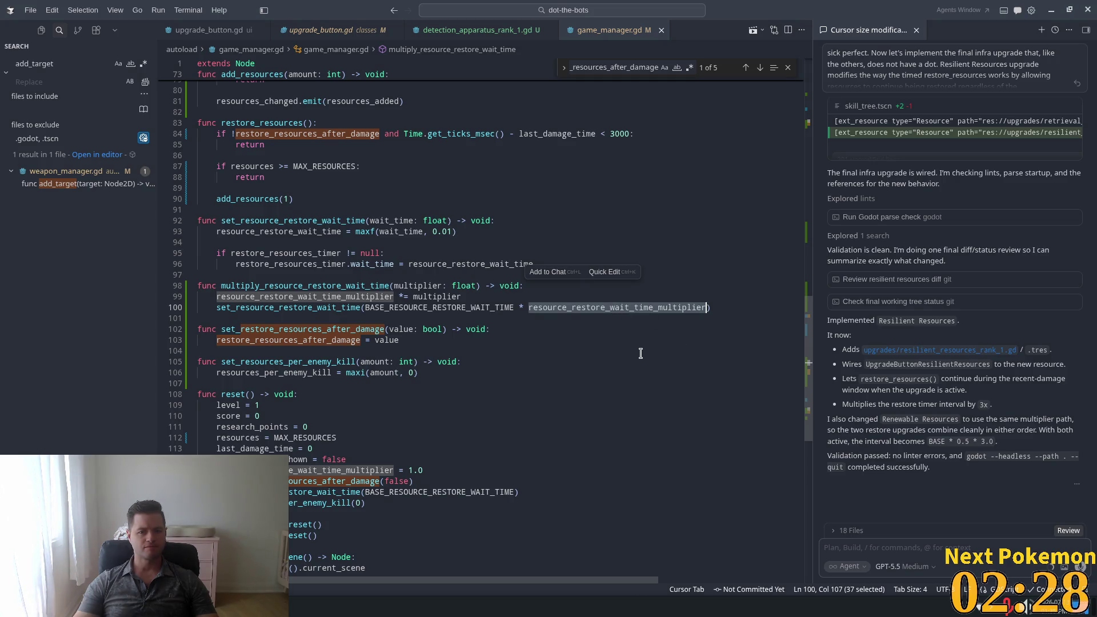
{"action": "double_click", "coordinate": [453, 307]}
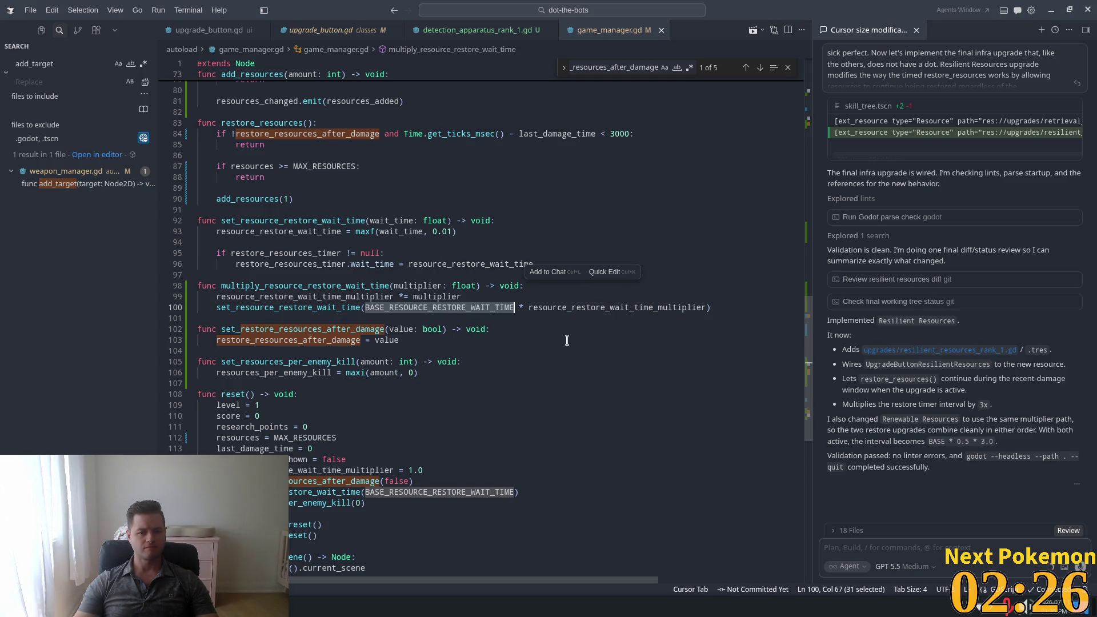
{"action": "scroll", "coordinate": [567, 340], "scroll_direction": "up", "scroll_amount": 3}
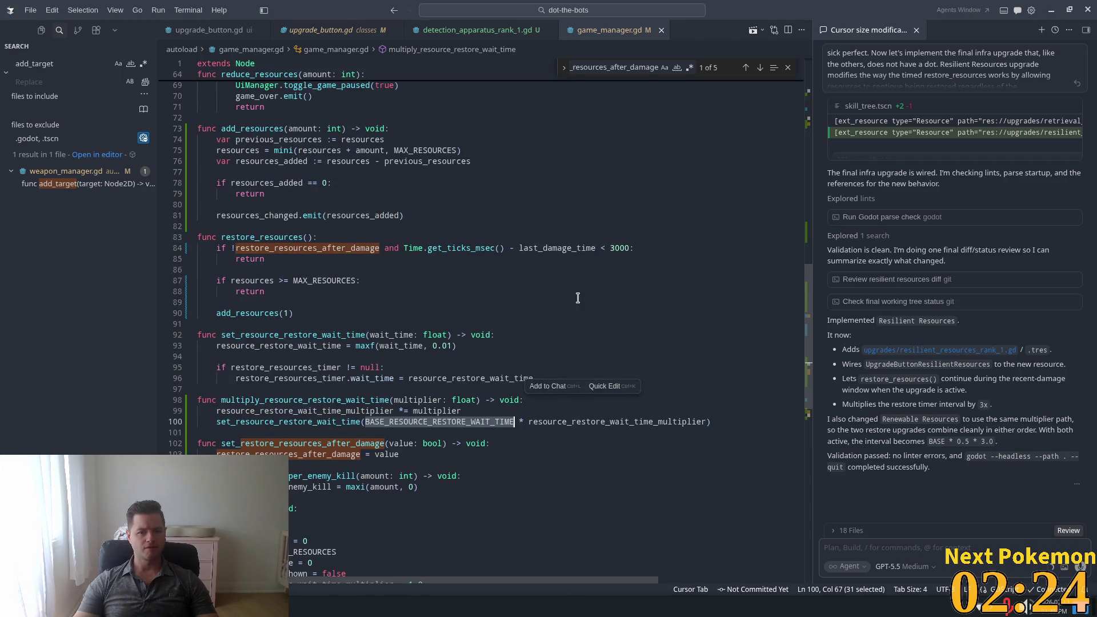
{"action": "left_click", "coordinate": [446, 292]}
{"action": "scroll", "coordinate": [434, 328], "scroll_direction": "up", "scroll_amount": 3}
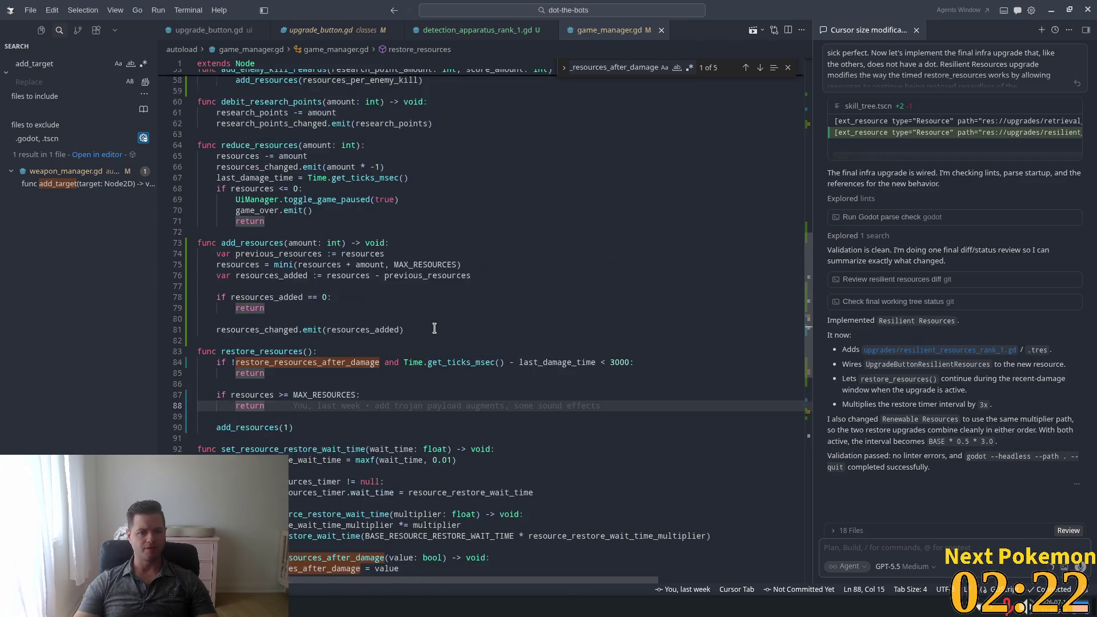
{"action": "scroll", "coordinate": [434, 328], "scroll_direction": "up", "scroll_amount": 1}
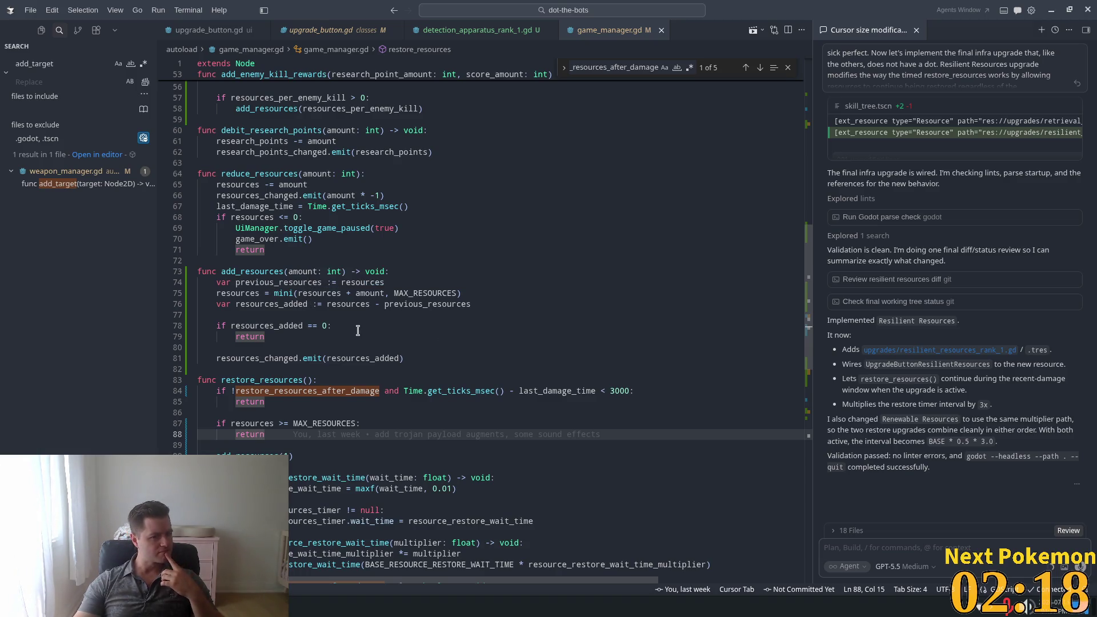
{"action": "scroll", "coordinate": [378, 333], "scroll_direction": "up", "scroll_amount": 8}
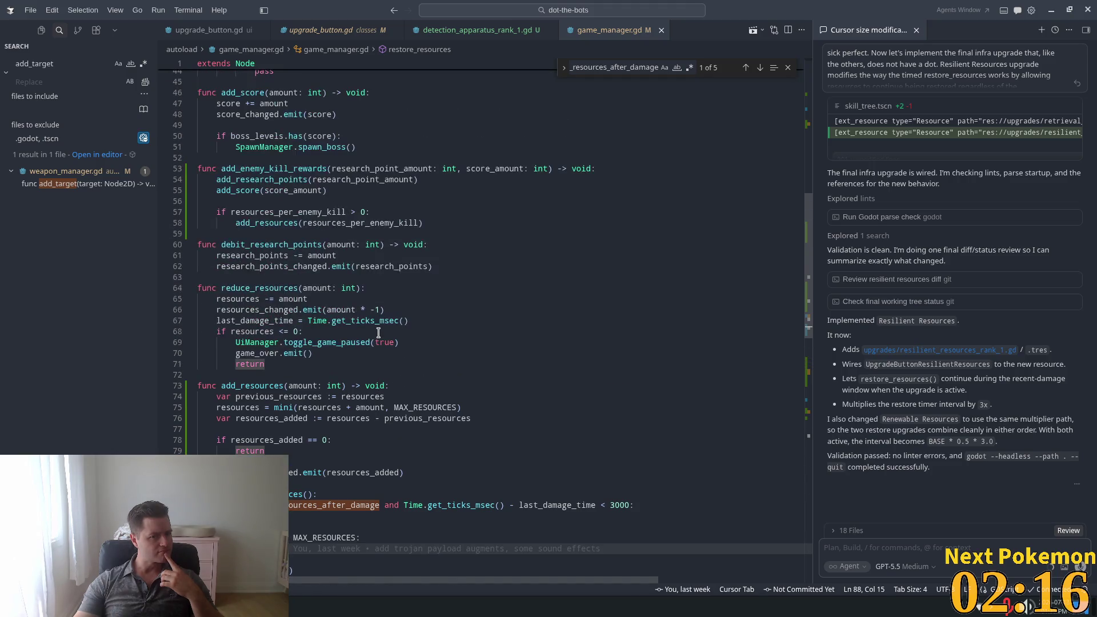
{"action": "scroll", "coordinate": [379, 332], "scroll_direction": "up", "scroll_amount": 5}
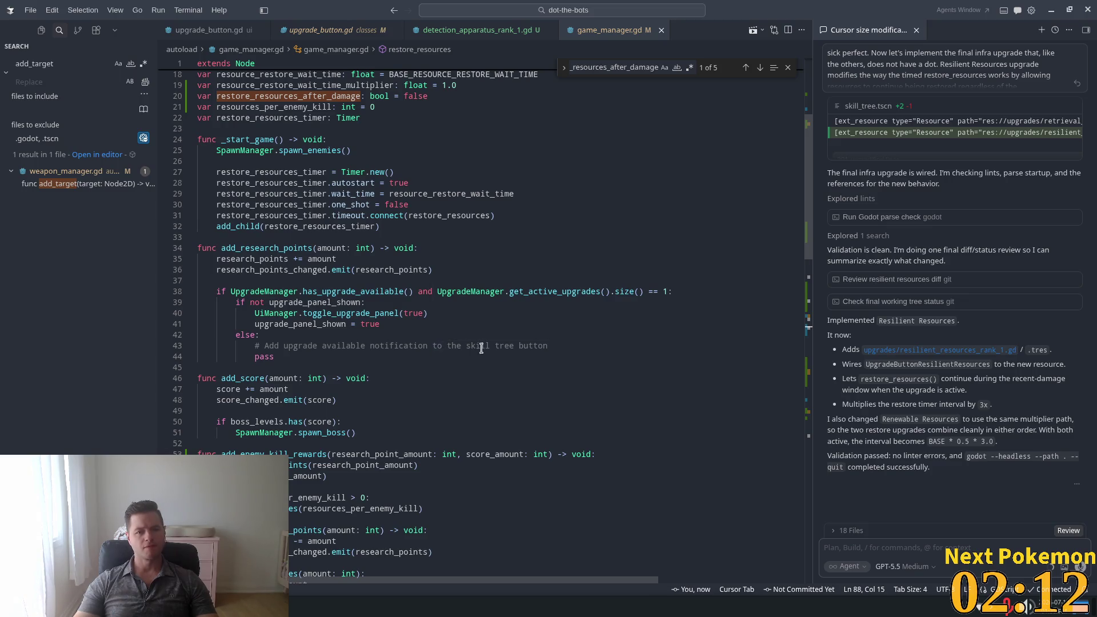
- Run DoT The Bots from the Godot editor and start a new game from the main menu
{"action": "key", "text": "alt+Tab"}
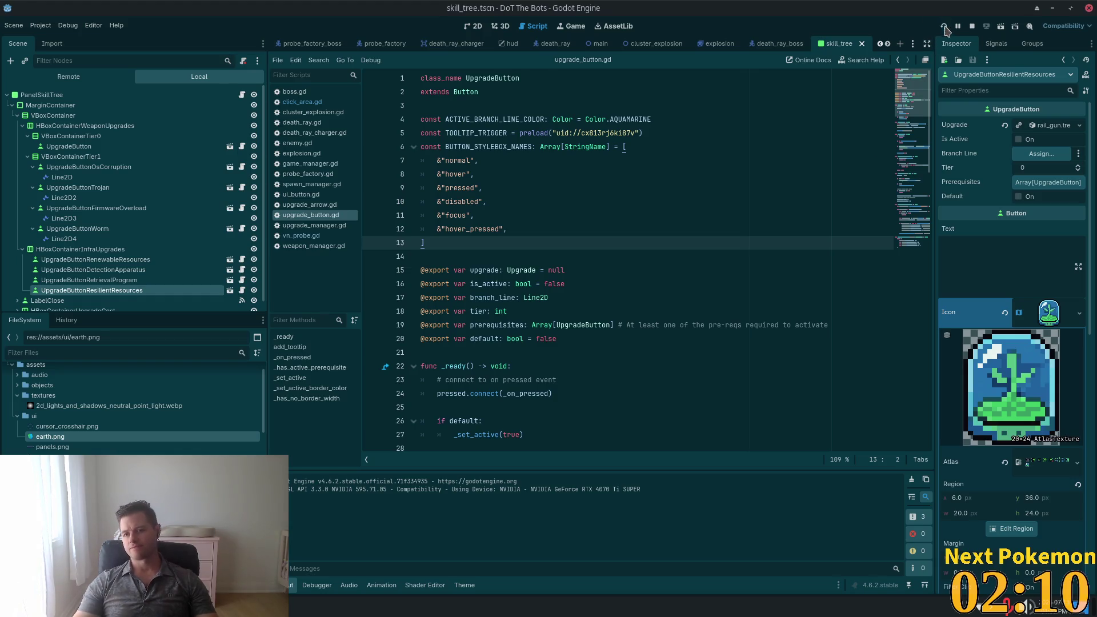
{"action": "left_click", "coordinate": [945, 26]}
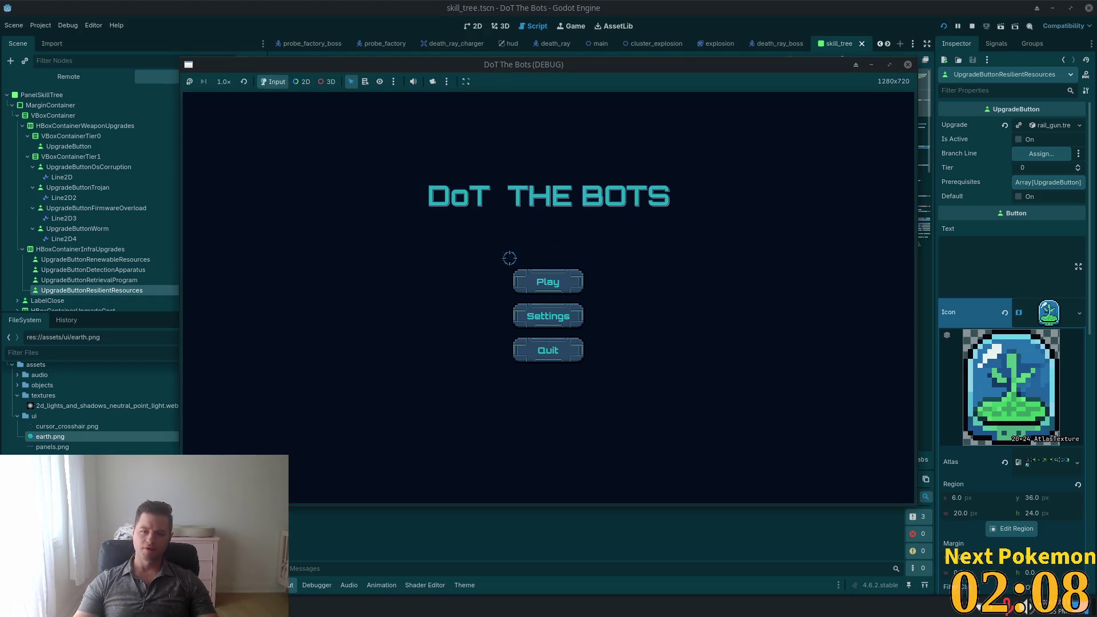
{"action": "left_click", "coordinate": [548, 281]}
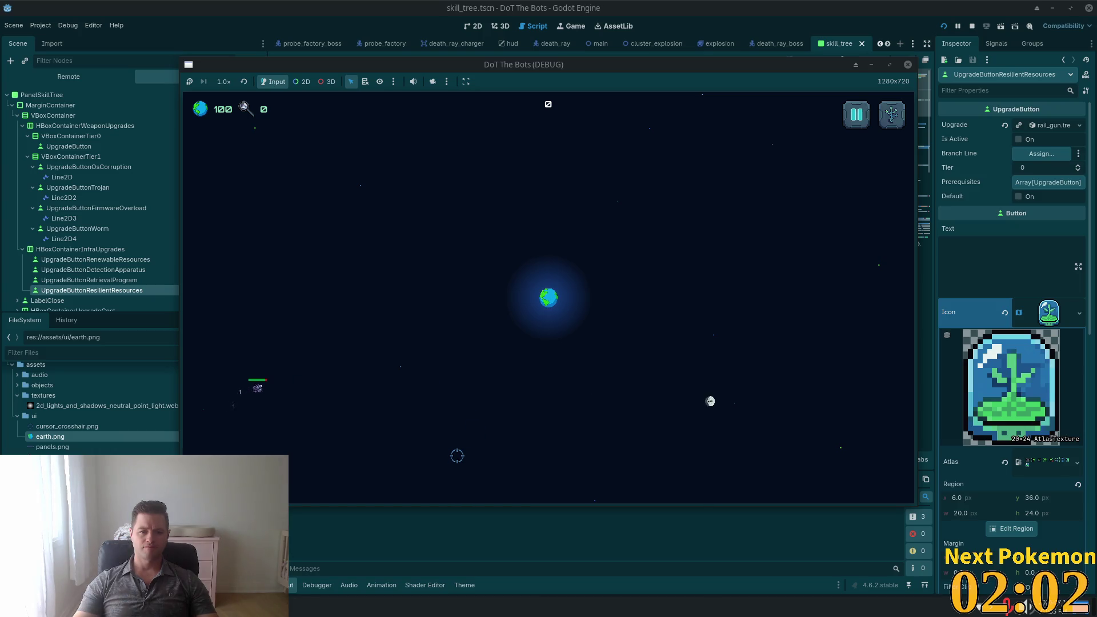
- Shoot the enemy bots approaching the earth from all sides until the first wave ends
{"action": "left_click", "coordinate": [321, 363]}
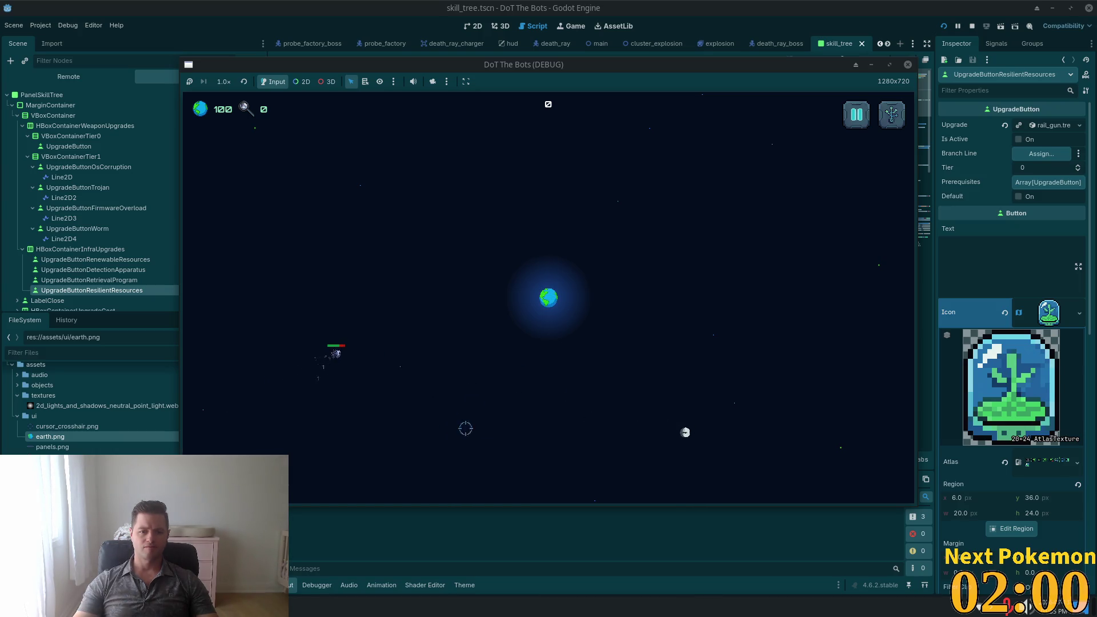
{"action": "left_click", "coordinate": [331, 440]}
{"action": "left_click", "coordinate": [352, 416]}
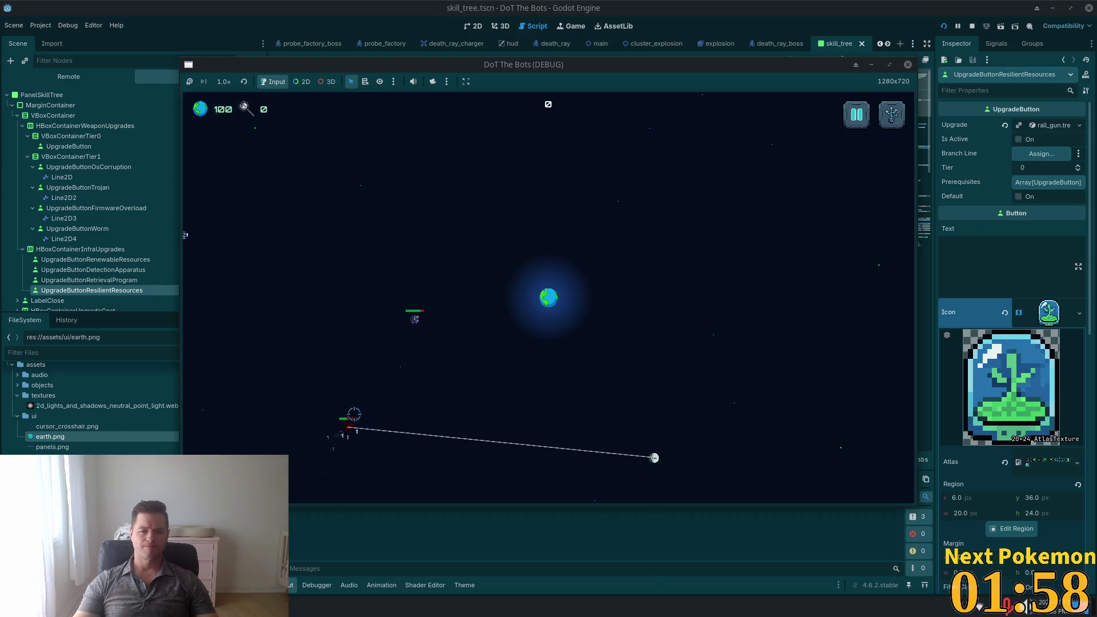
{"action": "left_click", "coordinate": [380, 387]}
{"action": "left_click", "coordinate": [277, 238]}
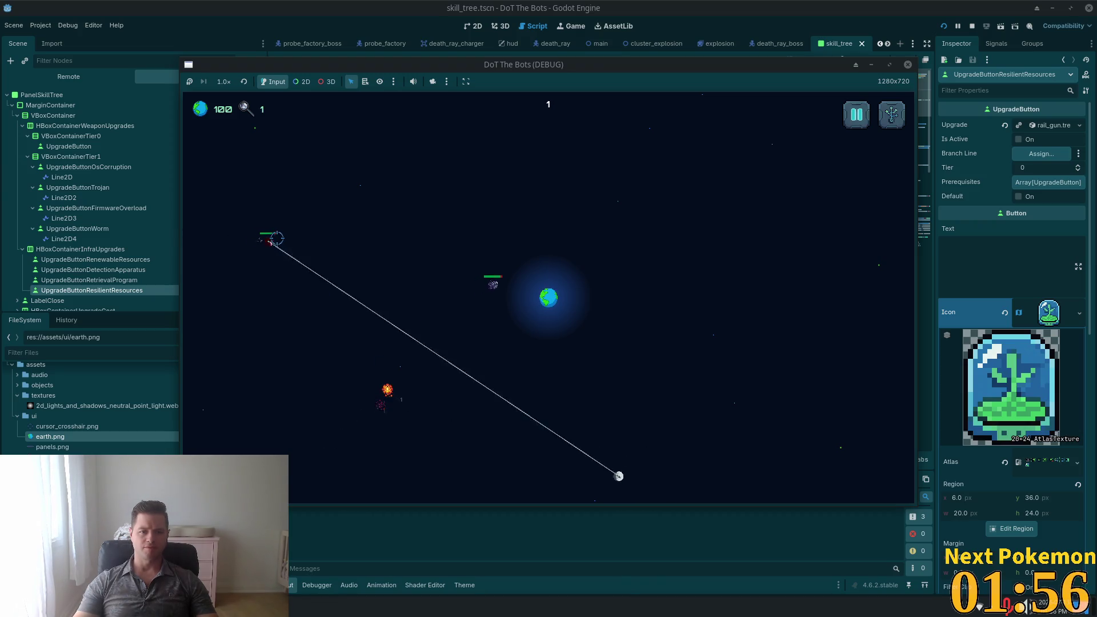
{"action": "left_click", "coordinate": [308, 237]}
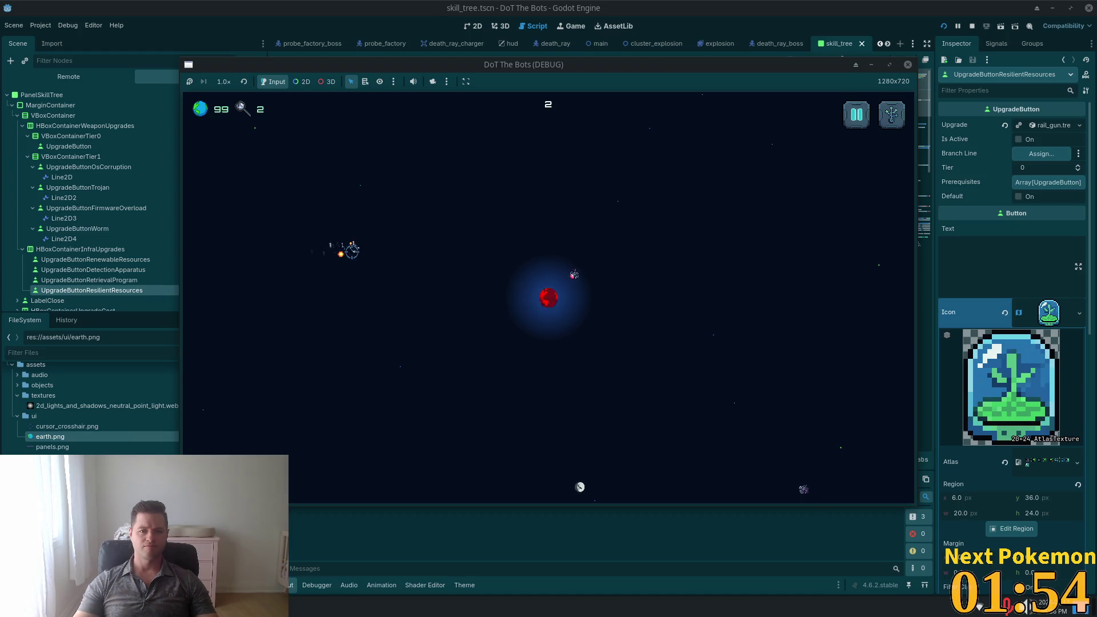
{"action": "left_click", "coordinate": [769, 471]}
{"action": "left_click", "coordinate": [728, 446]}
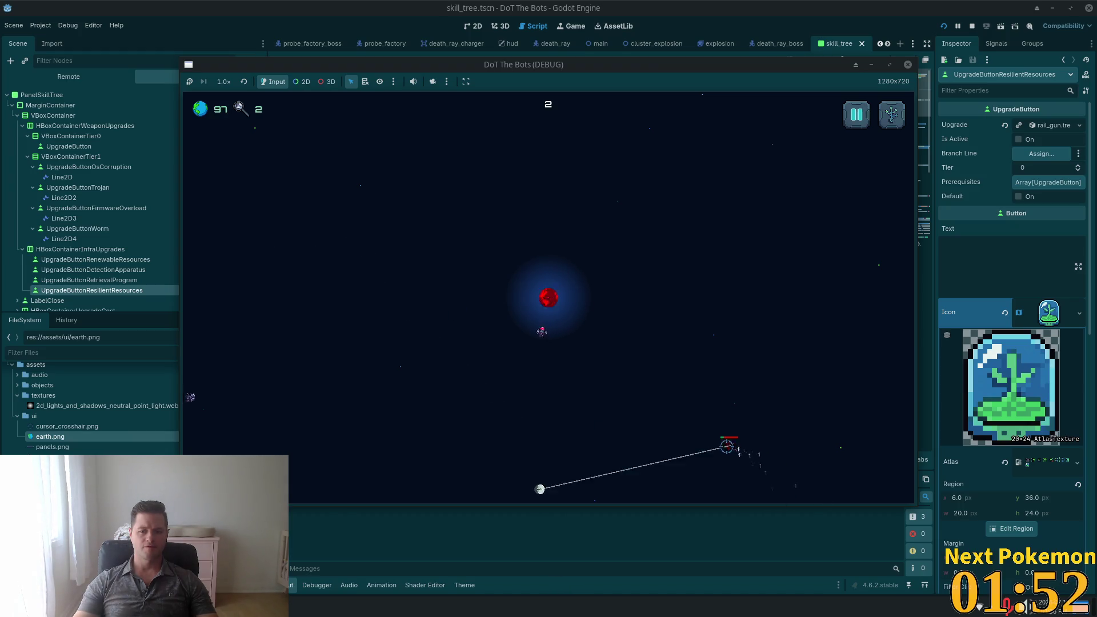
{"action": "left_click", "coordinate": [273, 364]}
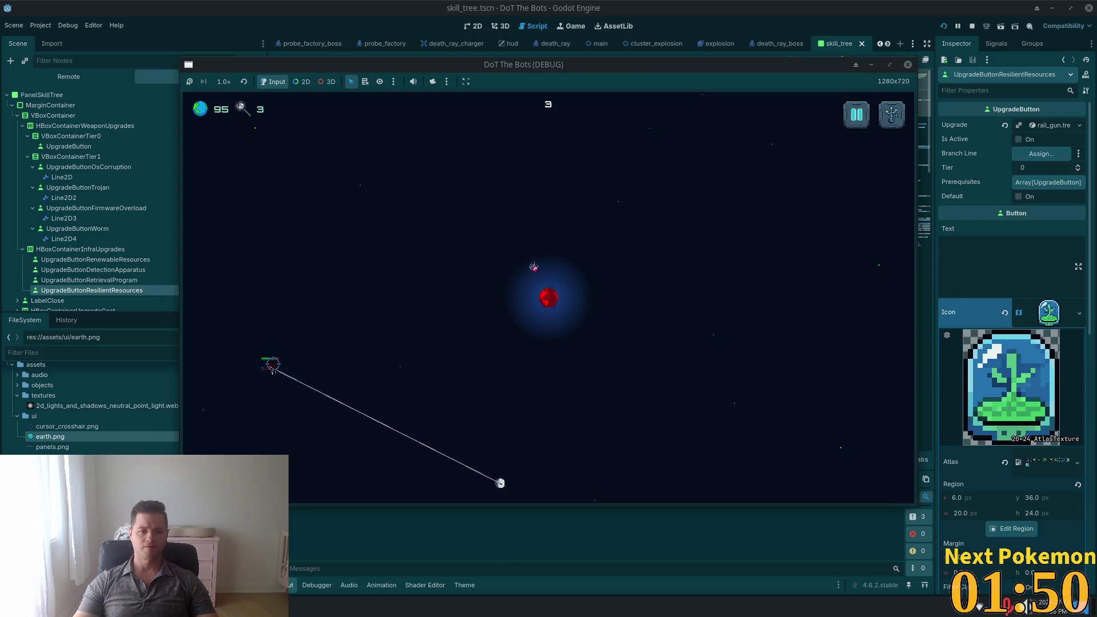
{"action": "left_click", "coordinate": [298, 349]}
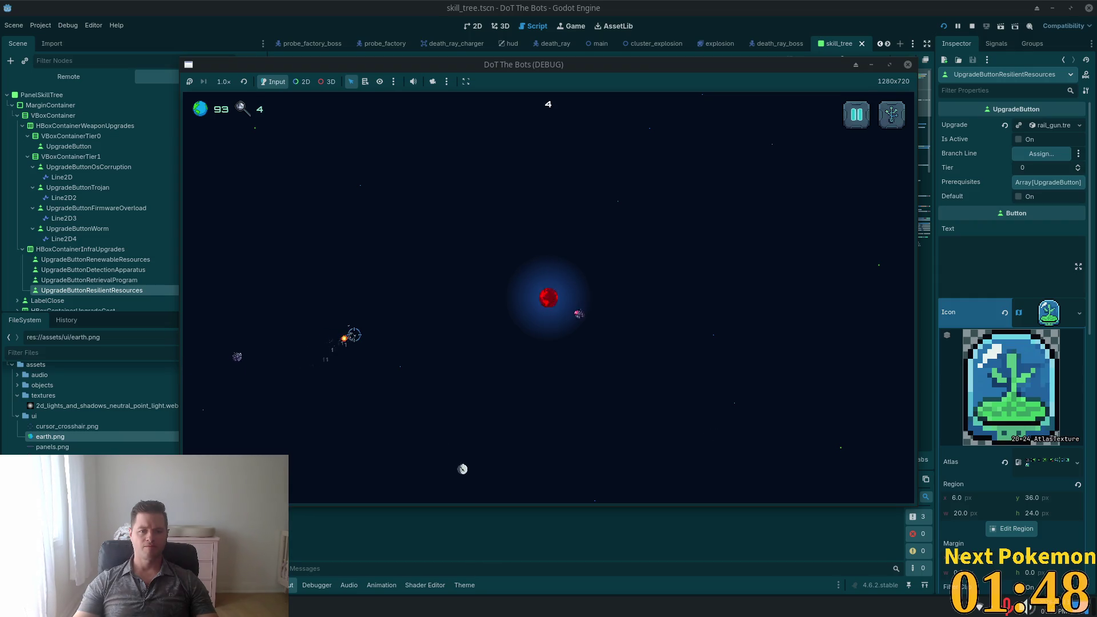
{"action": "left_click", "coordinate": [276, 343]}
{"action": "left_click", "coordinate": [316, 334]}
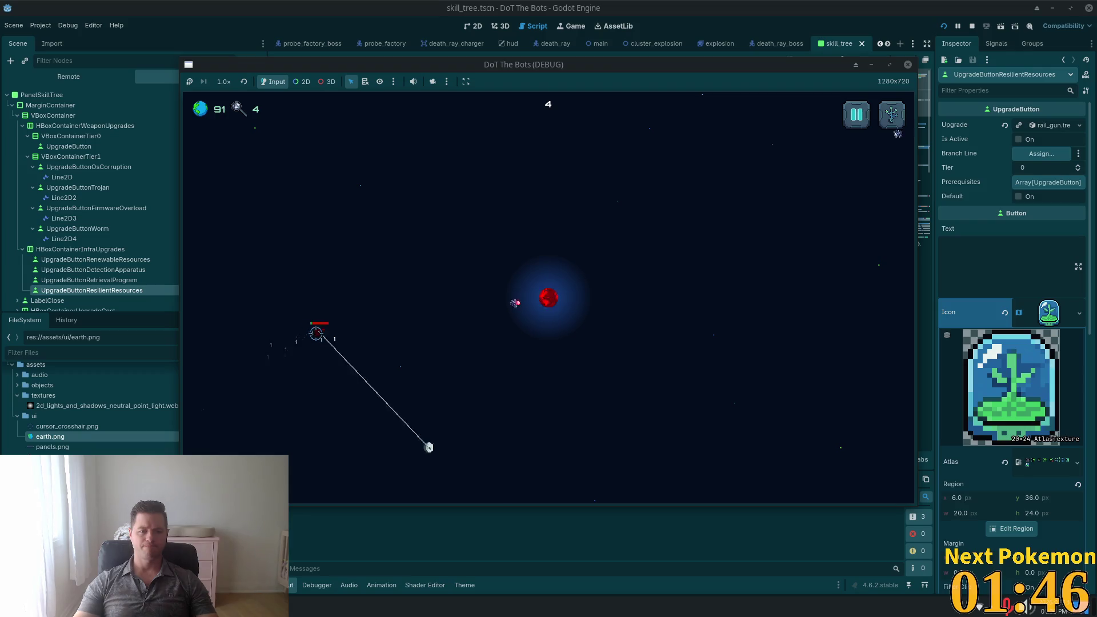
{"action": "left_click", "coordinate": [869, 143]}
{"action": "left_click", "coordinate": [828, 179]}
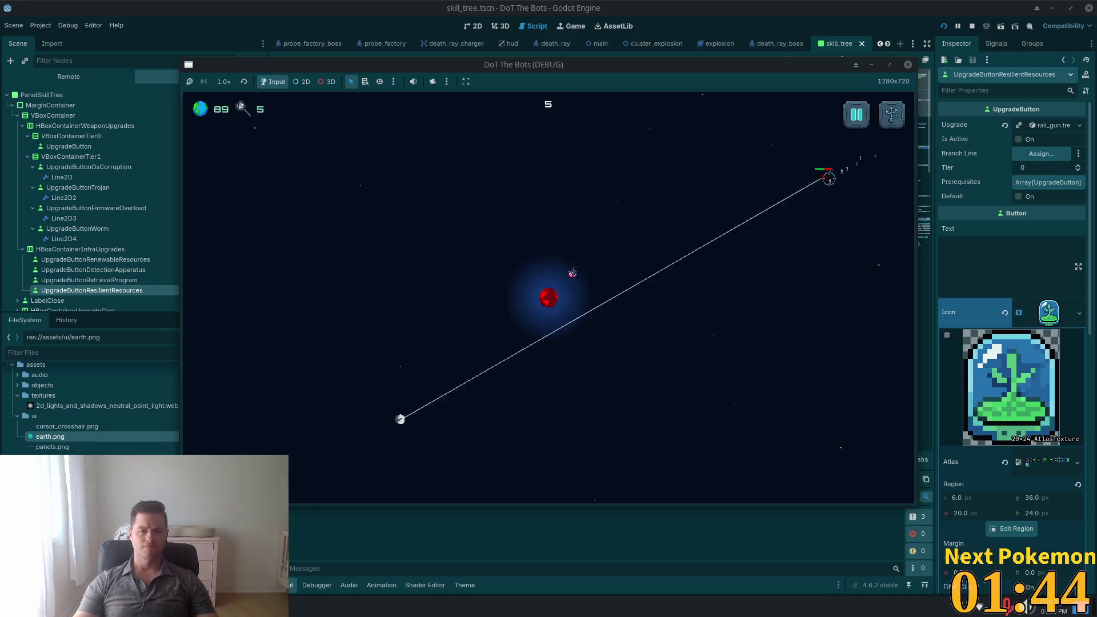
{"action": "left_click", "coordinate": [779, 199]}
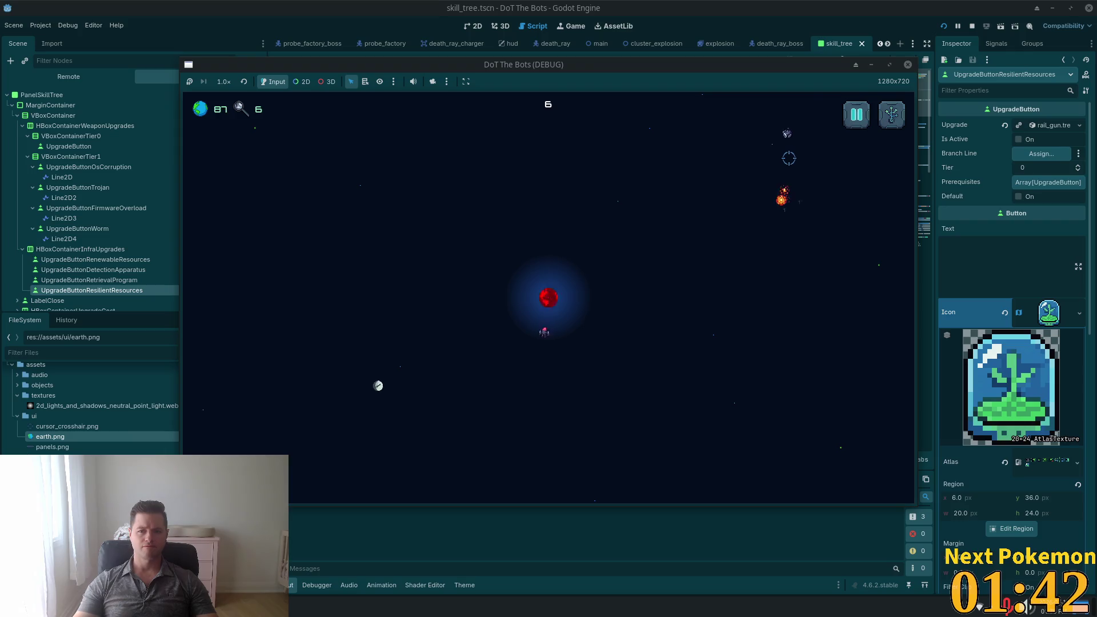
{"action": "left_click", "coordinate": [752, 161]}
{"action": "left_click", "coordinate": [722, 195]}
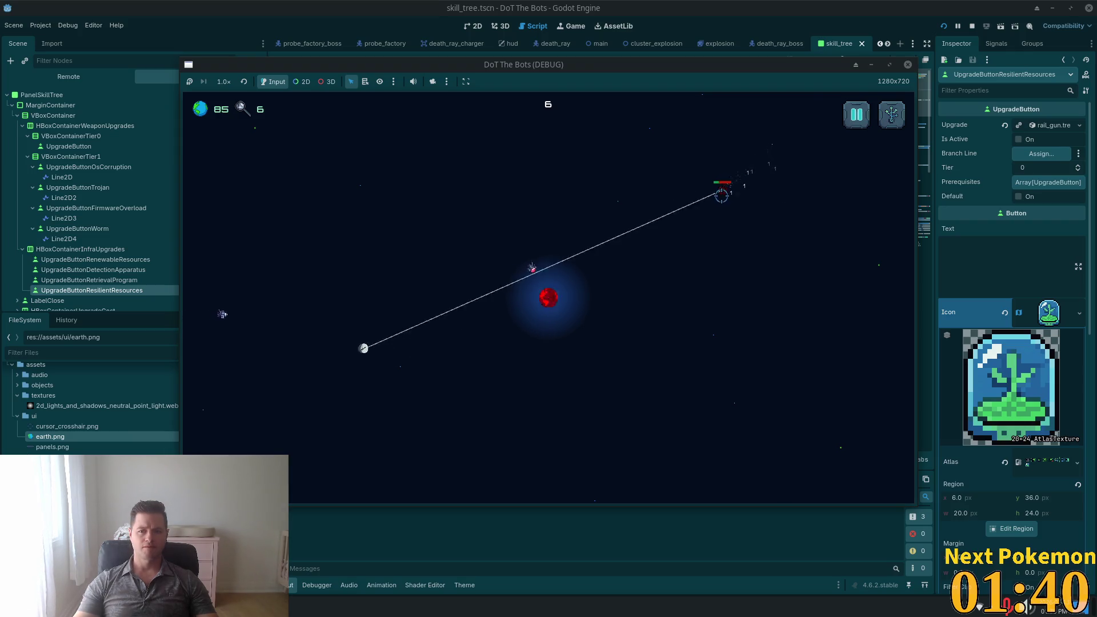
{"action": "left_click", "coordinate": [302, 311]}
{"action": "left_click", "coordinate": [314, 307]}
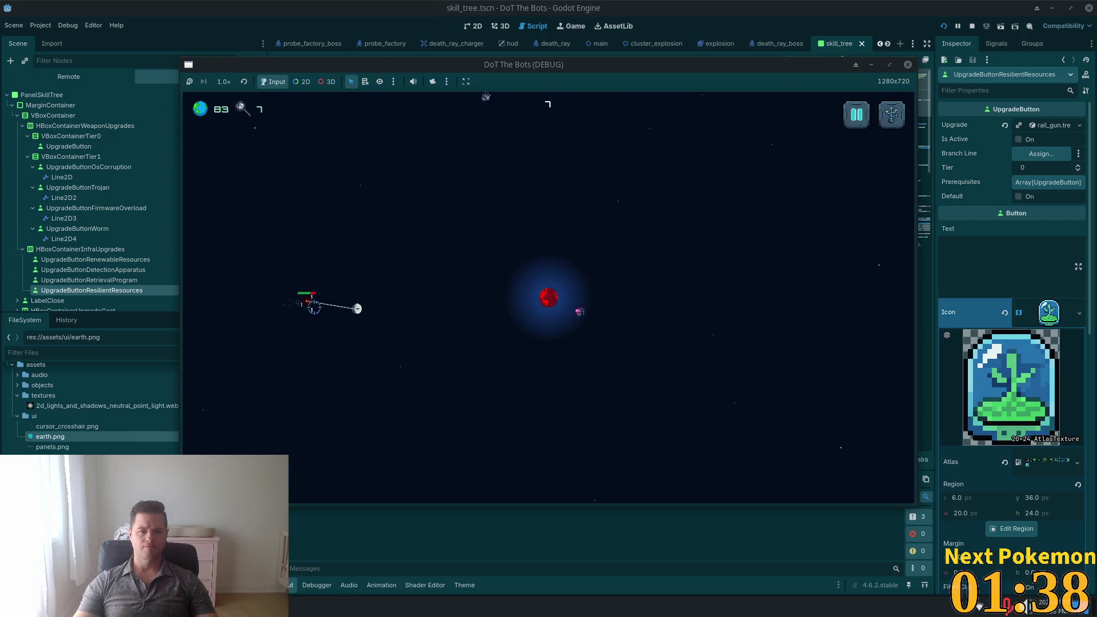
{"action": "left_click", "coordinate": [349, 289]}
{"action": "left_click", "coordinate": [366, 286]}
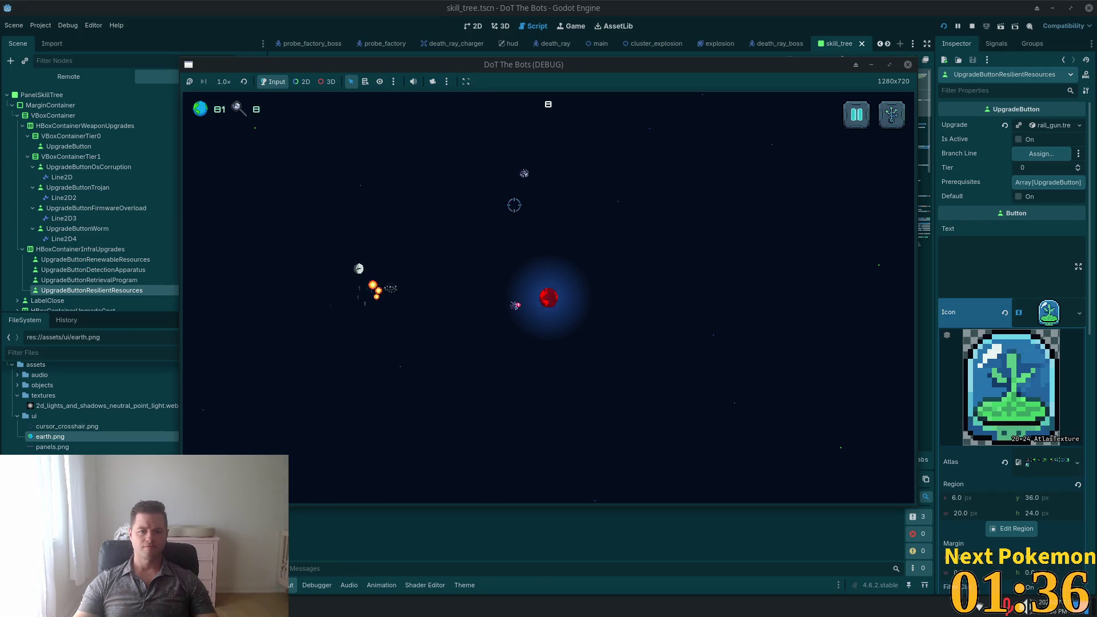
{"action": "left_click", "coordinate": [522, 191]}
{"action": "left_click", "coordinate": [544, 196]}
{"action": "left_click", "coordinate": [559, 247]}
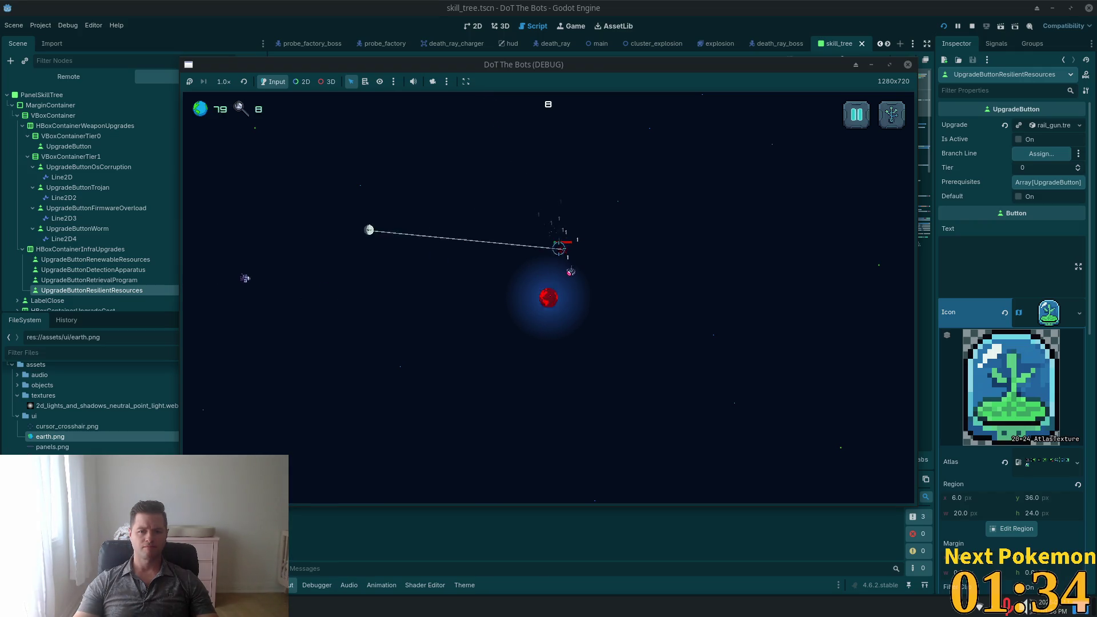
{"action": "left_click", "coordinate": [332, 272]}
{"action": "left_click", "coordinate": [343, 273]}
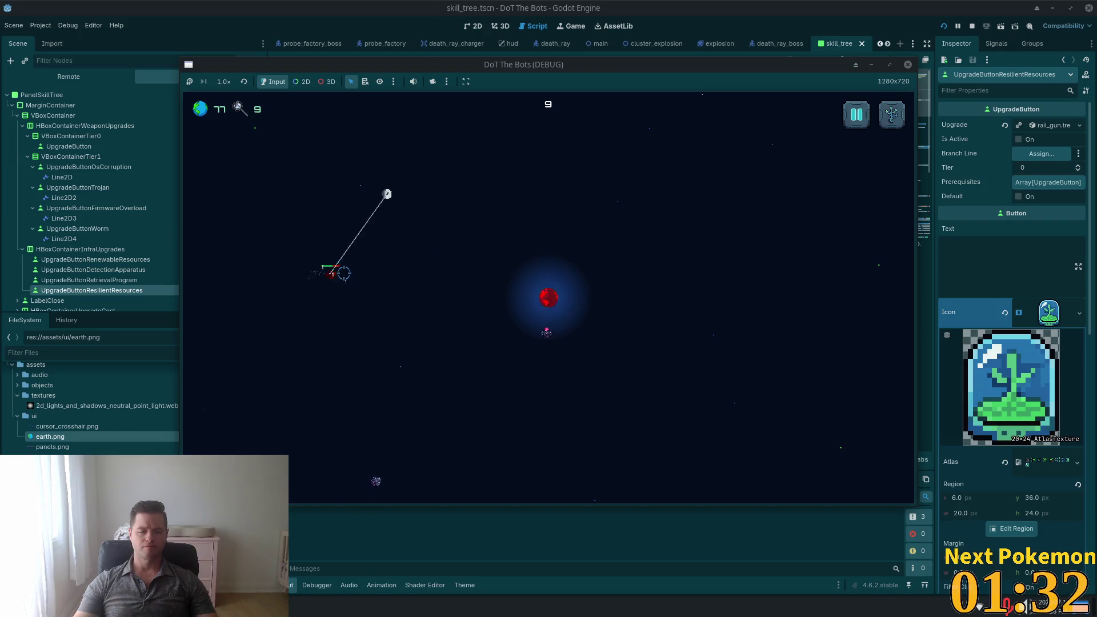
{"action": "left_click", "coordinate": [371, 267]}
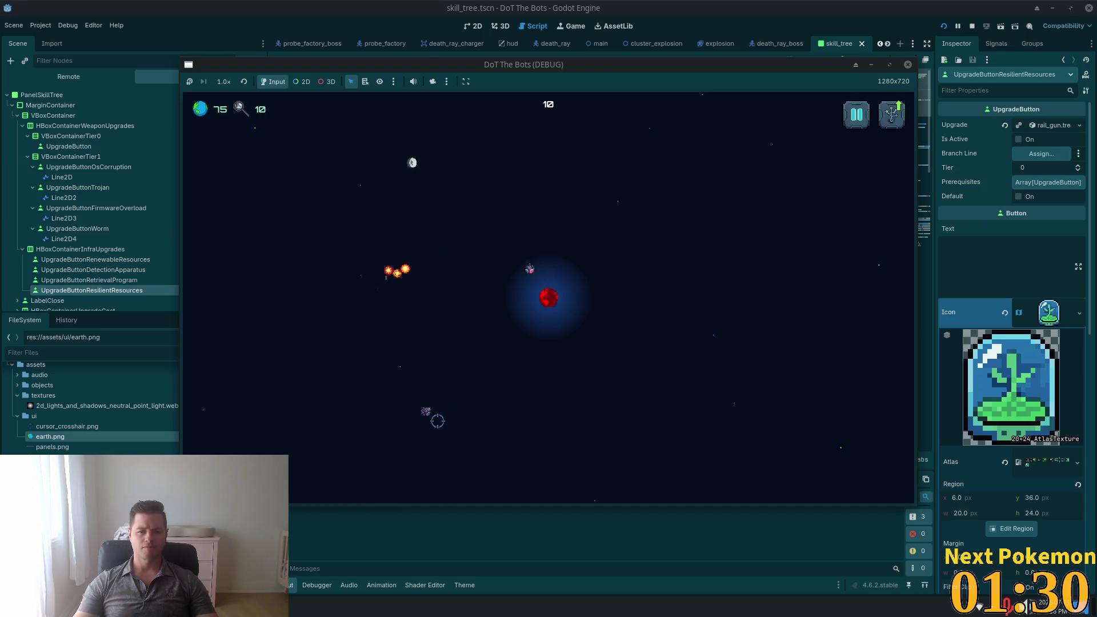
{"action": "left_click", "coordinate": [452, 375]}
{"action": "left_click", "coordinate": [477, 344]}
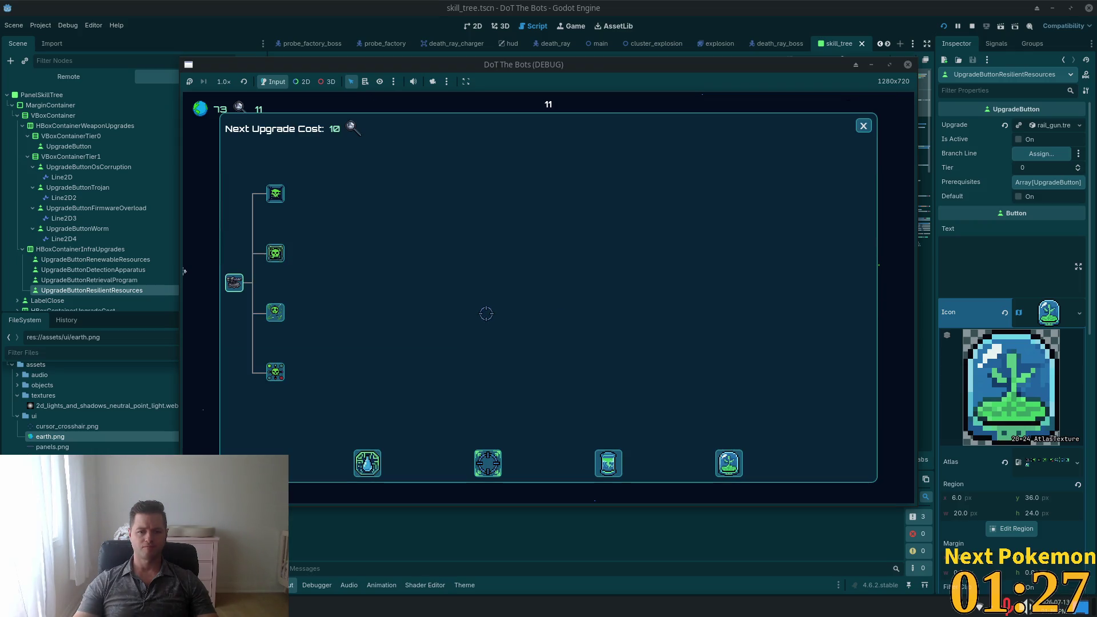
- Close the skill tree, destroy a few more enemy bots, then reopen it to view Resilient Resources
{"action": "mouse_move", "coordinate": [729, 466]}
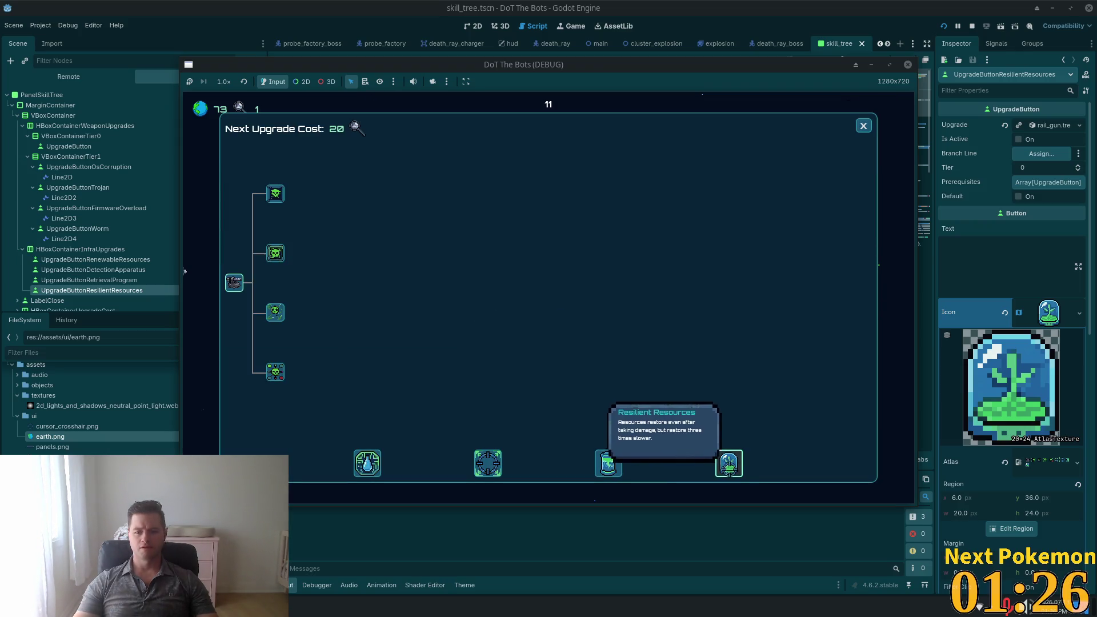
{"action": "left_click", "coordinate": [864, 126]}
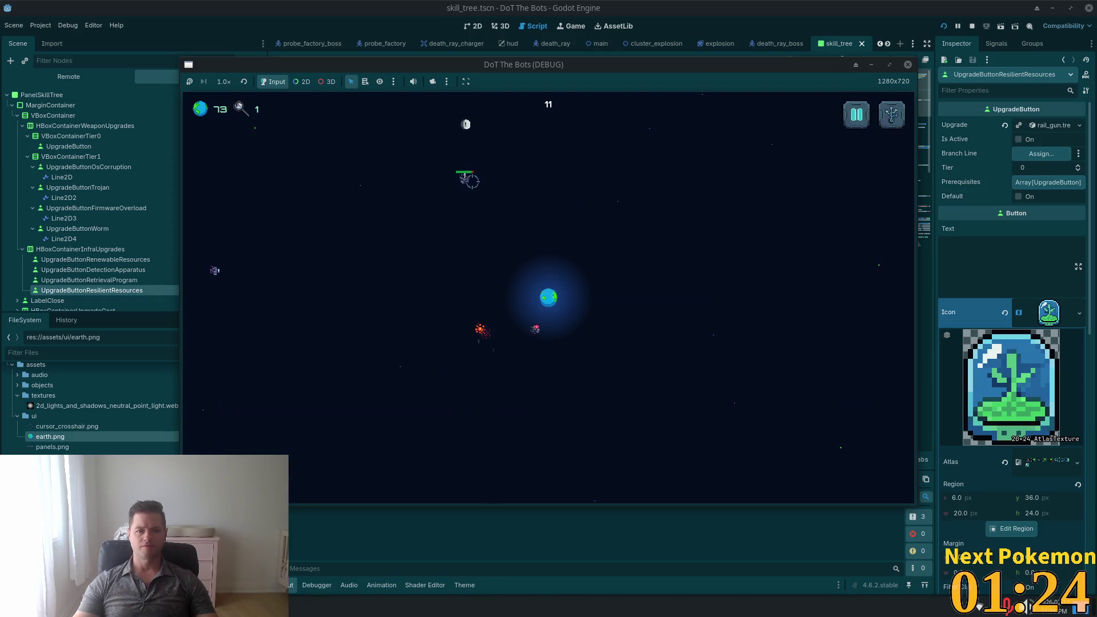
{"action": "left_click", "coordinate": [480, 184]}
{"action": "left_click", "coordinate": [512, 213]}
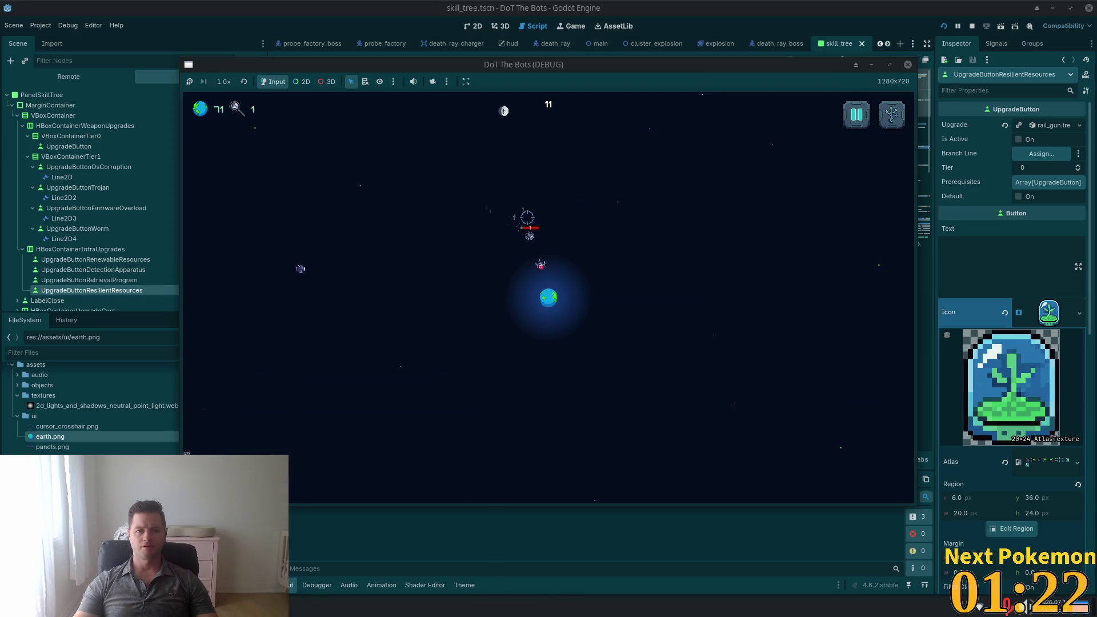
{"action": "left_click", "coordinate": [367, 263]}
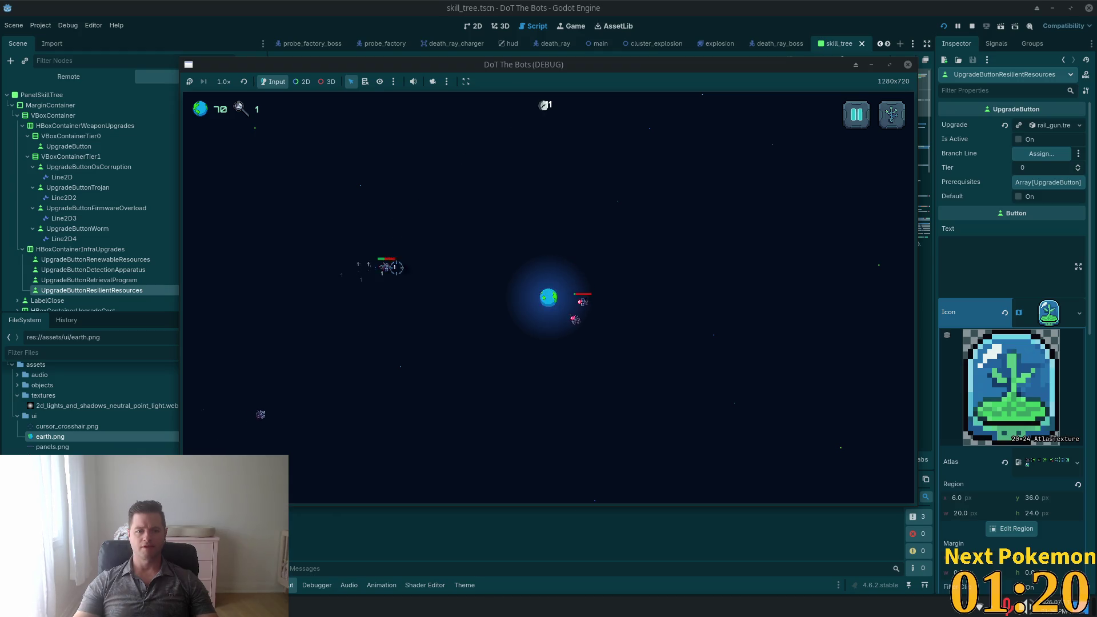
{"action": "left_click", "coordinate": [419, 274]}
{"action": "left_click", "coordinate": [440, 274]}
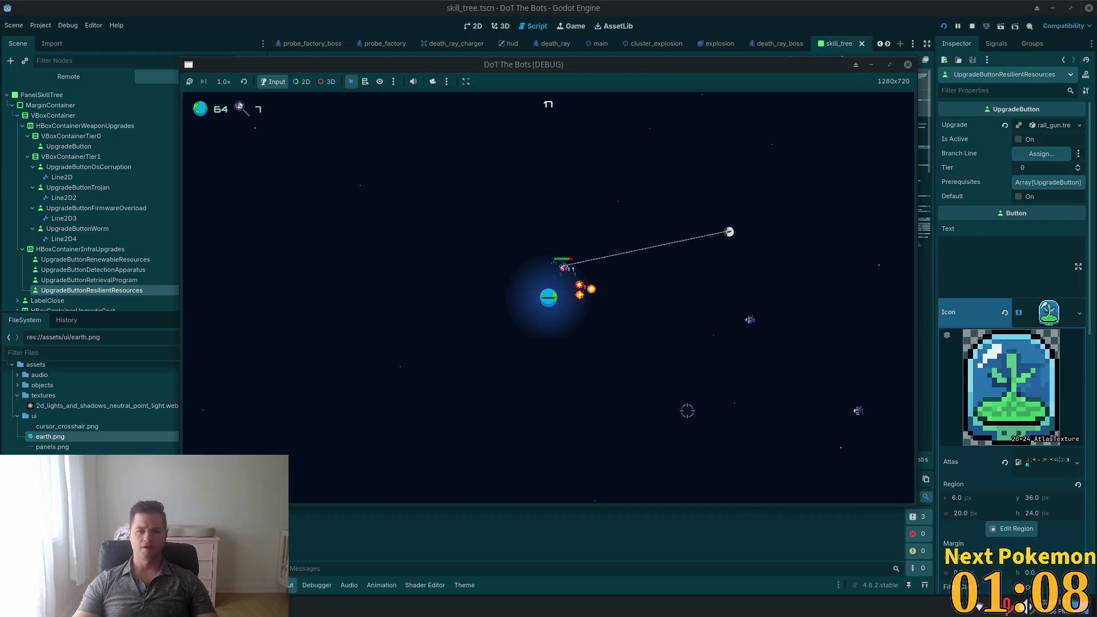
{"action": "key", "text": "Tab"}
{"action": "mouse_move", "coordinate": [733, 464]}
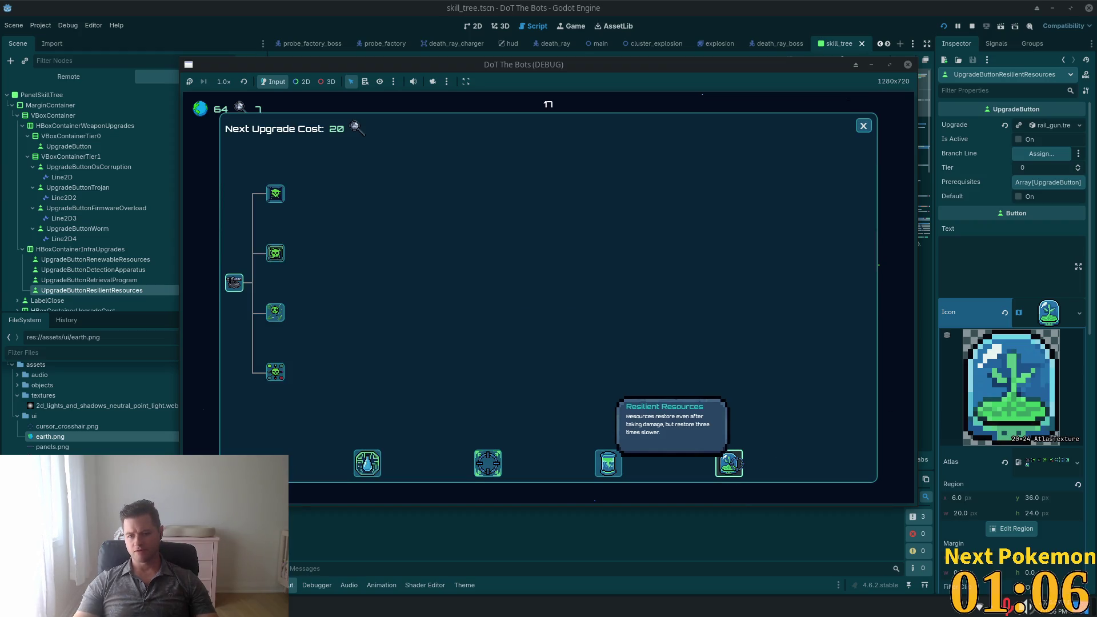